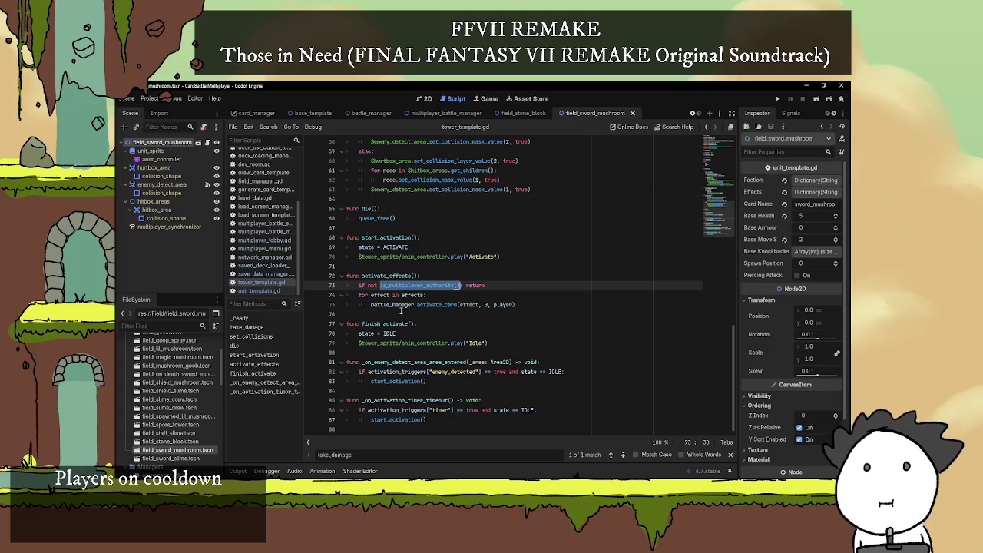
Step: Append ', piercing_attack: bool' to take_damage's parameter list in tower_template.gd
left_click(611, 456)
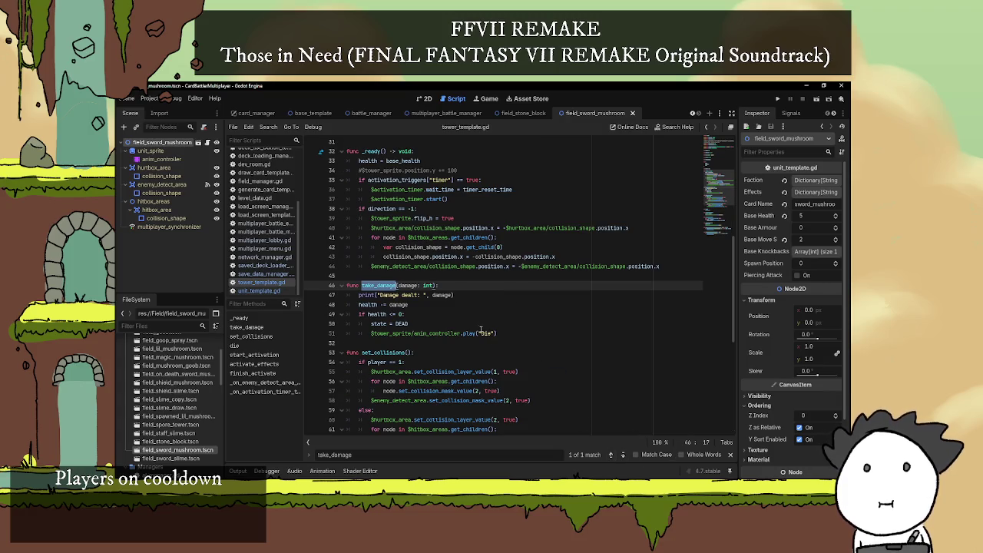
left_click(469, 287)
type(", piercing_attack: bool")
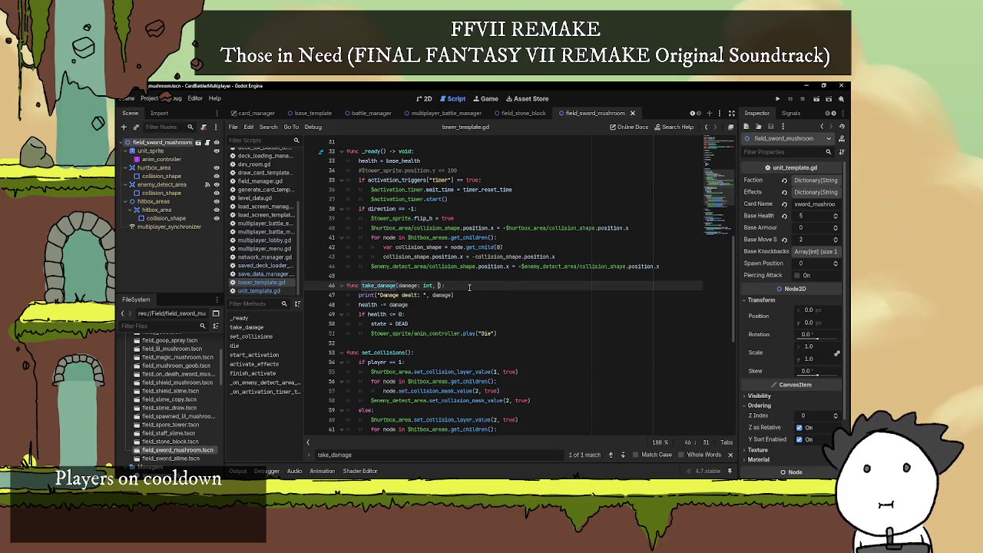
left_click(478, 304)
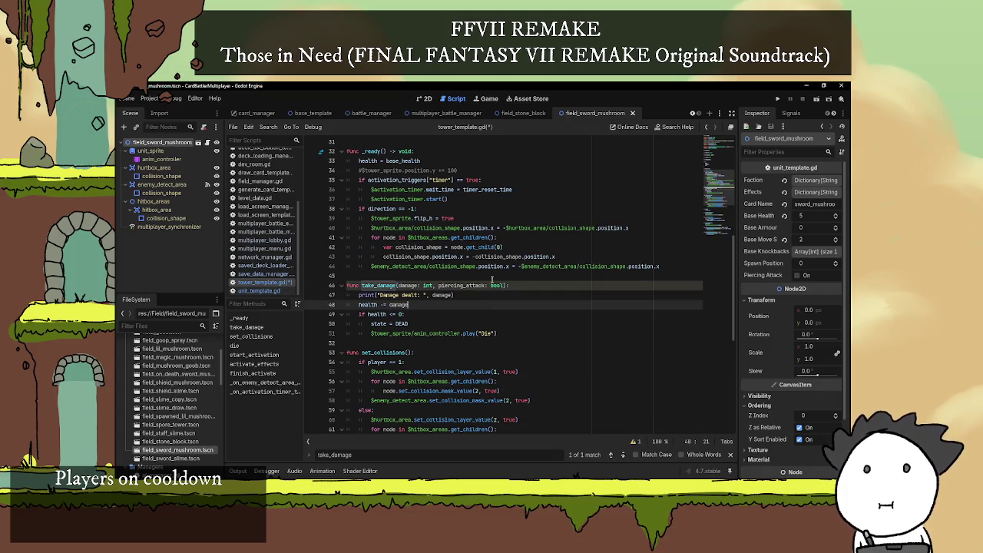
Step: Look over the edited take_damage function, then bring up unit_template.gd
scroll(484, 285, "down", 2)
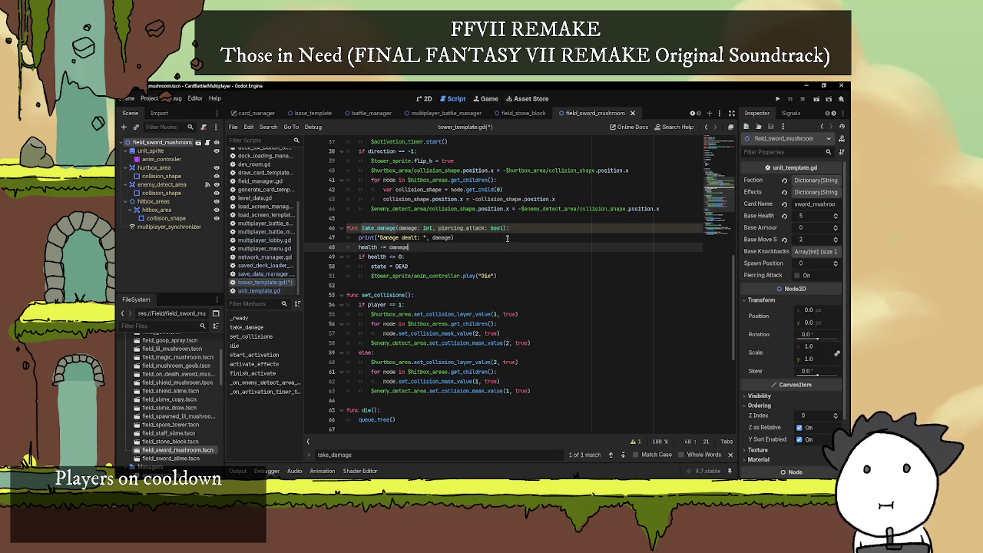
scroll(512, 245, "up", 2)
left_click(527, 286)
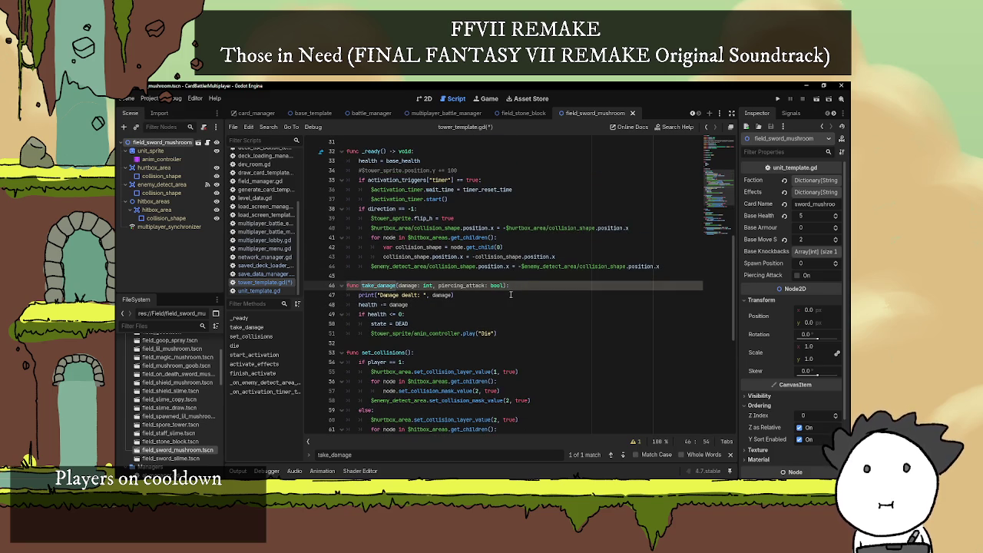
left_click(253, 290)
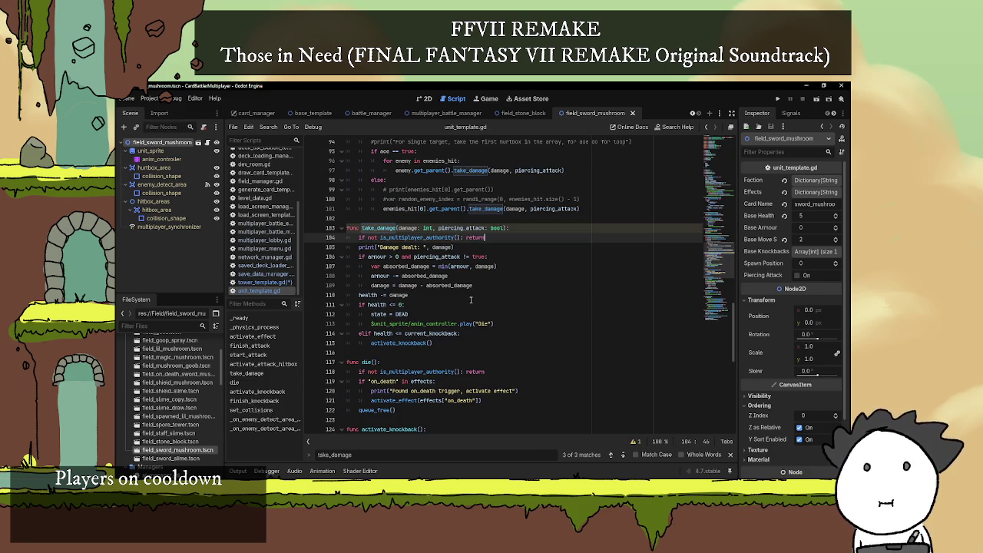
Step: Copy unit_template.gd's armour absorption block and paste it over tower_template.gd's print line in take_damage
left_click(507, 247)
left_click_drag(475, 285, 344, 256)
key("ctrl+c")
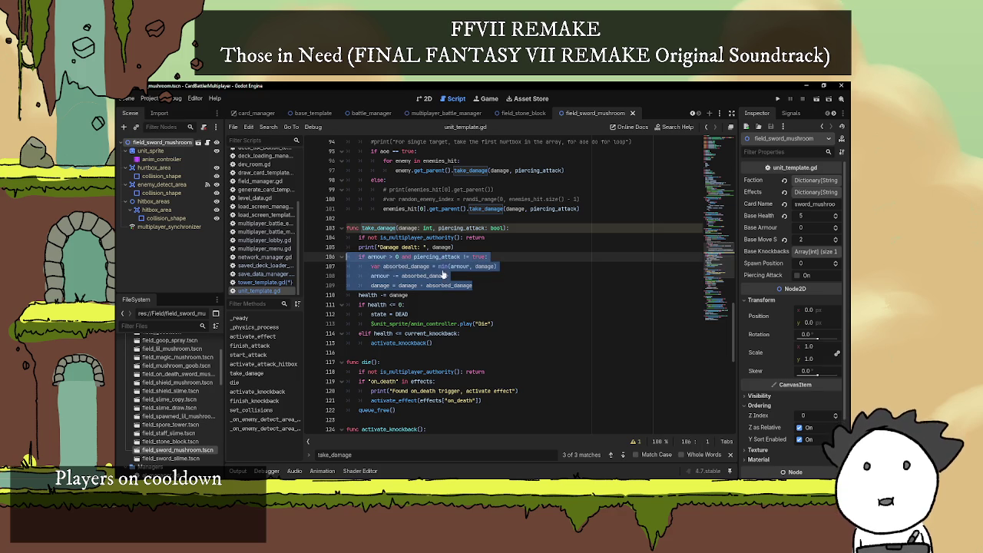
left_click(258, 282)
key("Down")
key("shift+Home")
key("shift+Home")
key("ctrl+v")
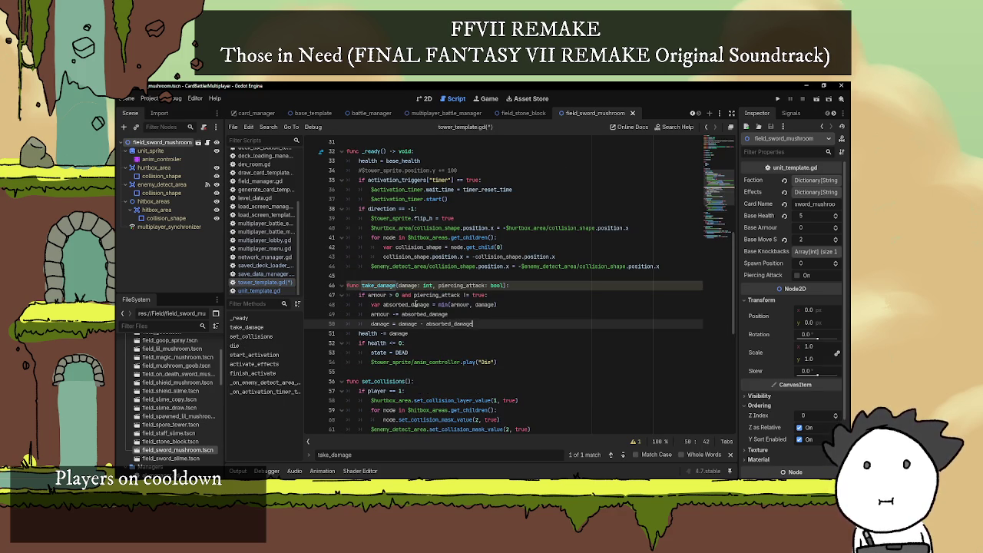
Step: Check the pasted armour condition and return to the timer_reset_time declaration near the top
scroll(427, 315, "down", 1)
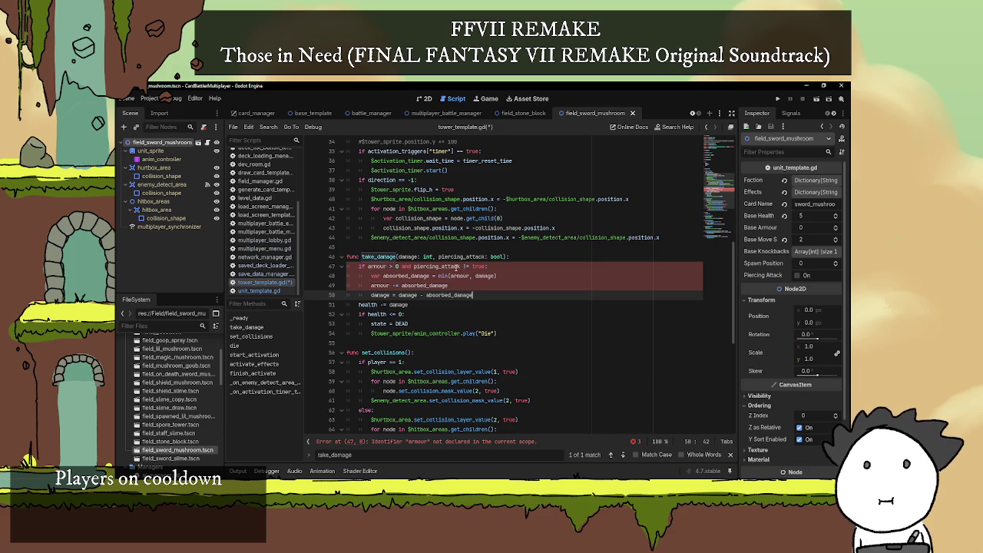
left_click(545, 266)
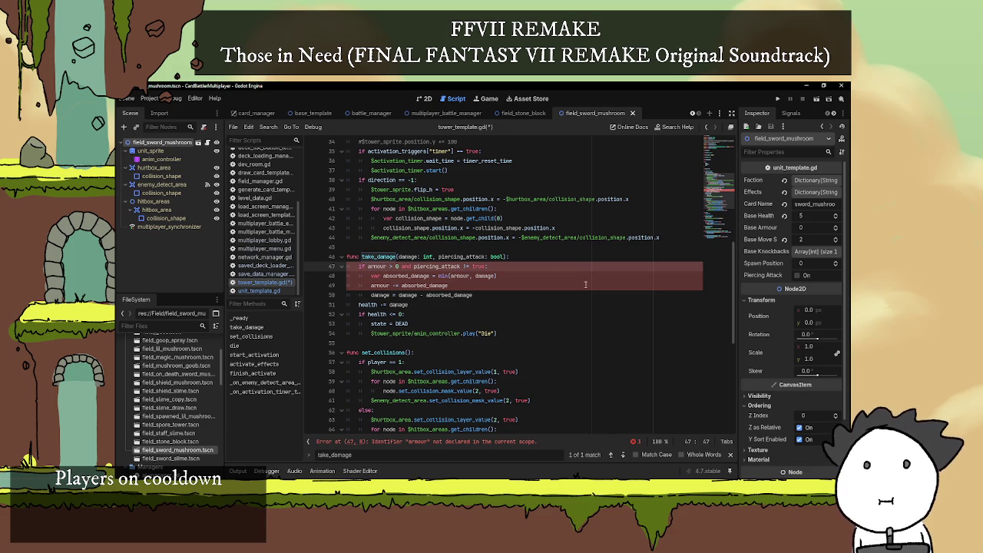
left_click_drag(734, 282, 733, 169)
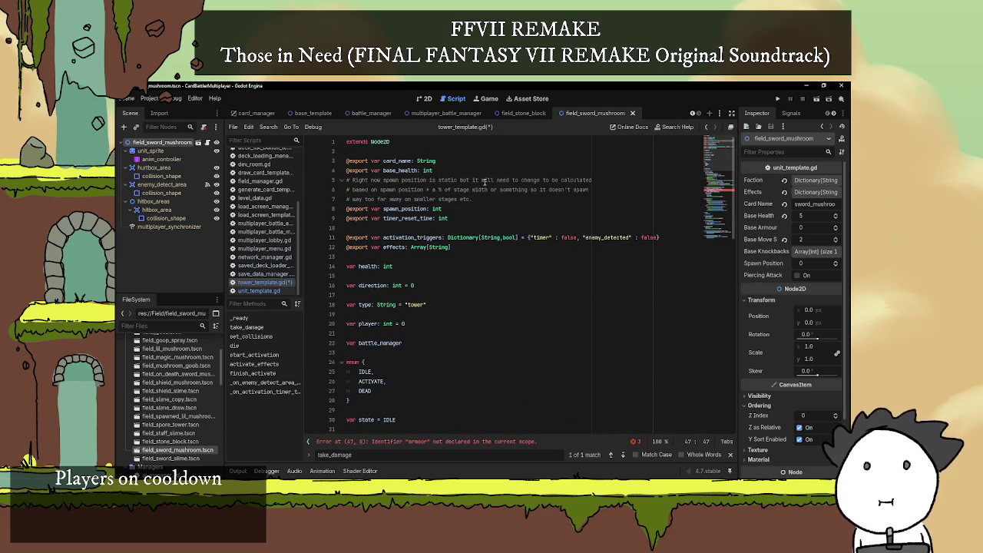
left_click(477, 219)
key("Return")
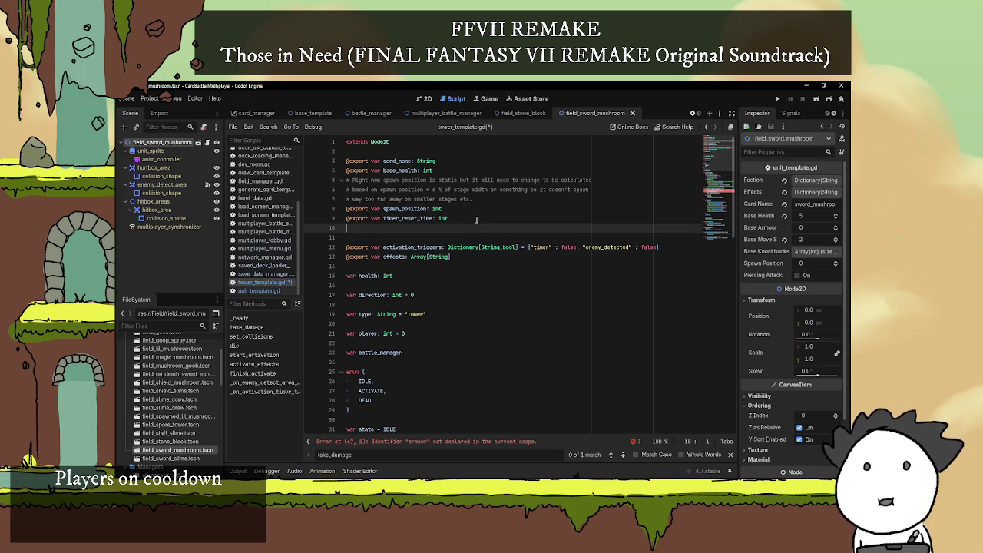
type("@export var")
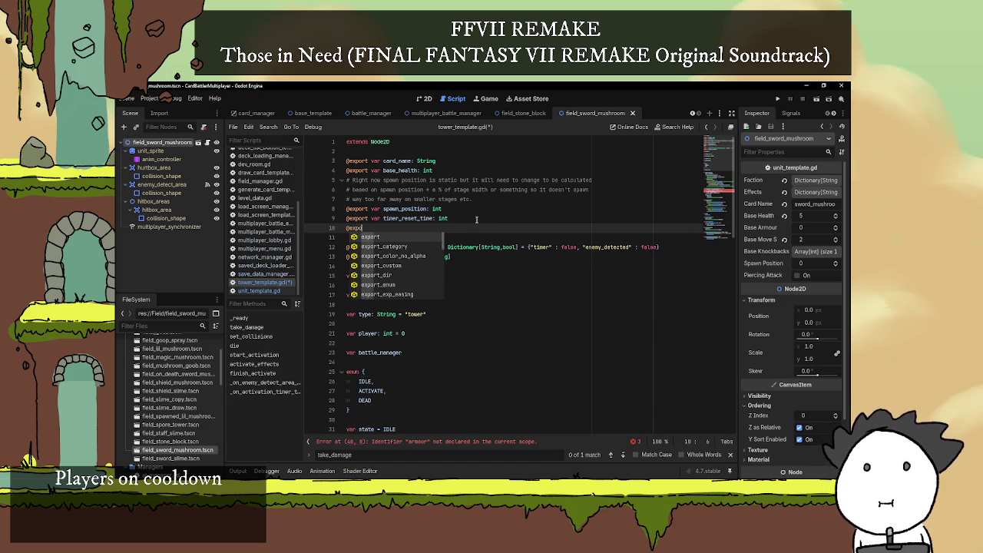
type(" base")
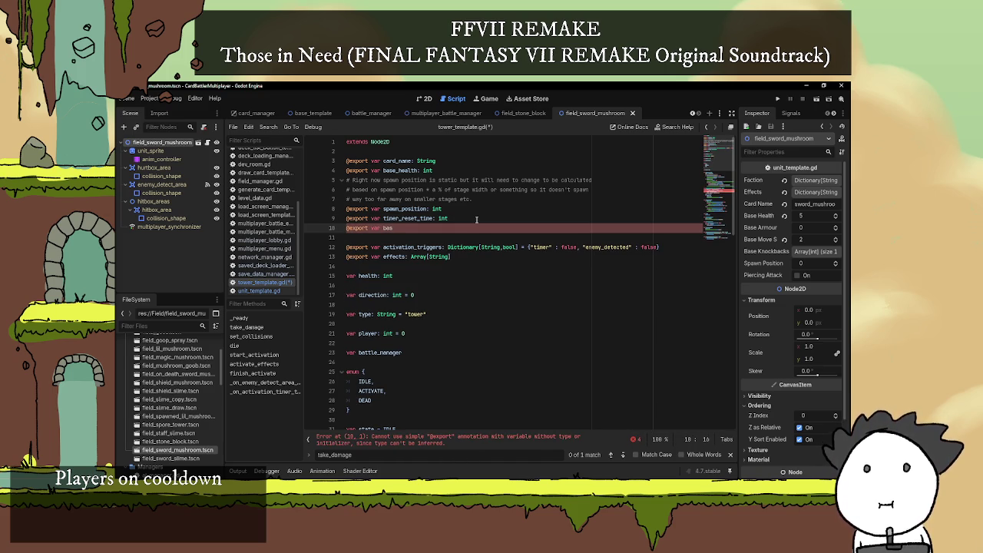
type("_armour: ")
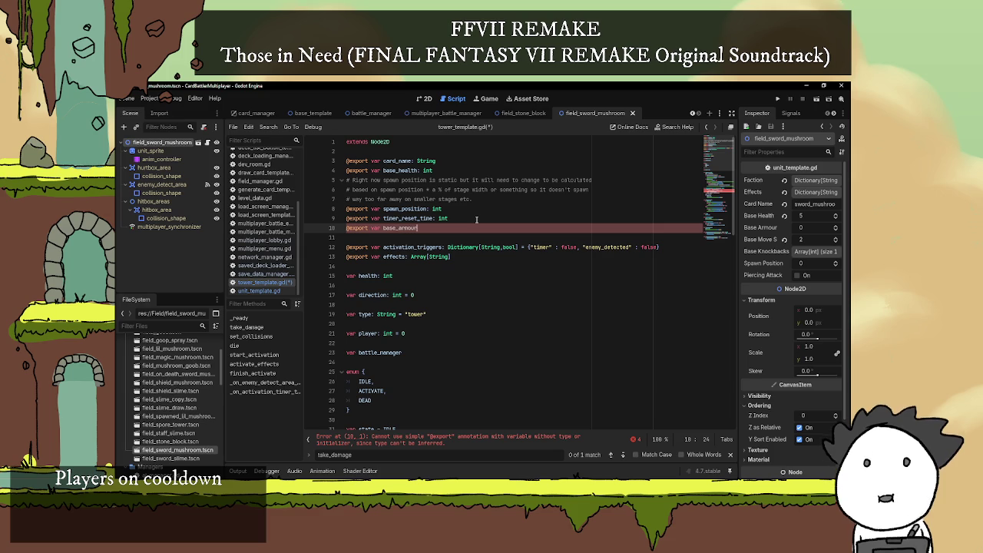
type("int")
left_click(401, 276)
key("Return")
type("var ar")
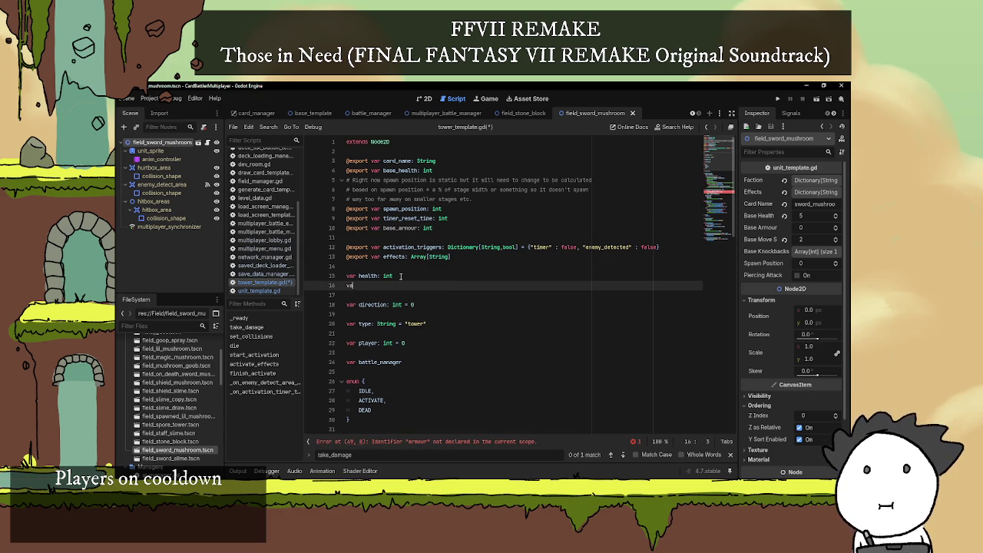
type("mour: int")
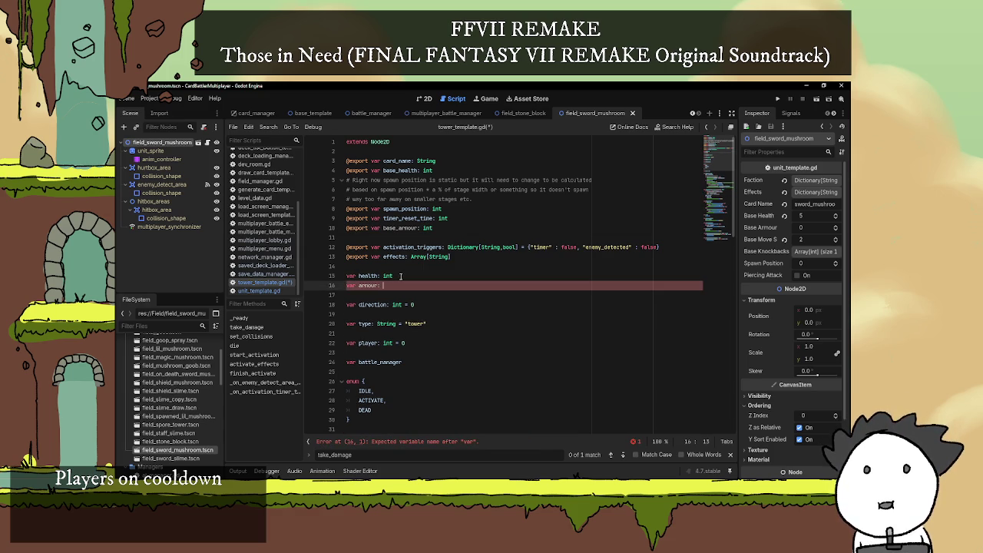
left_click(530, 269)
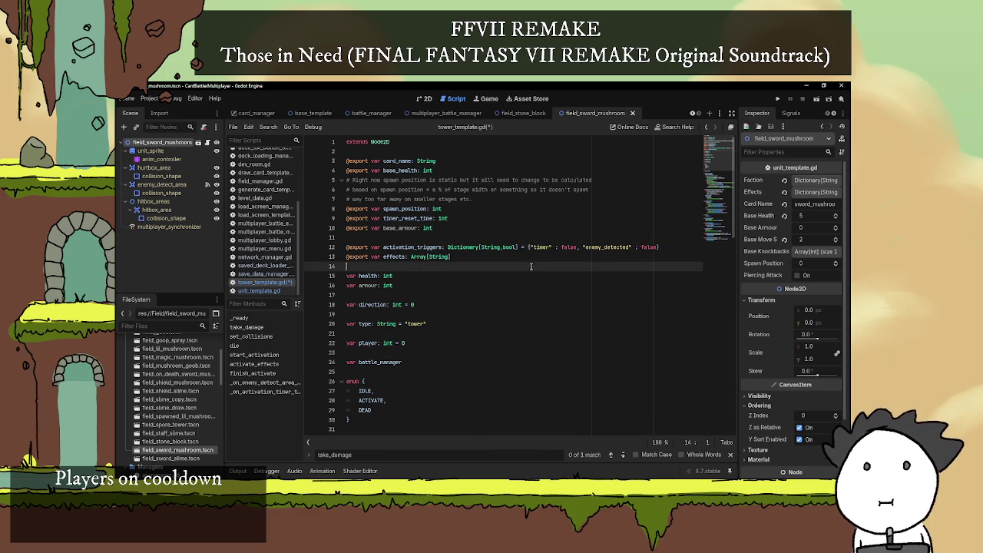
Step: Add 'armour = base_armour' after the health initialisation in _ready
scroll(433, 299, "down", 5)
left_click(448, 293)
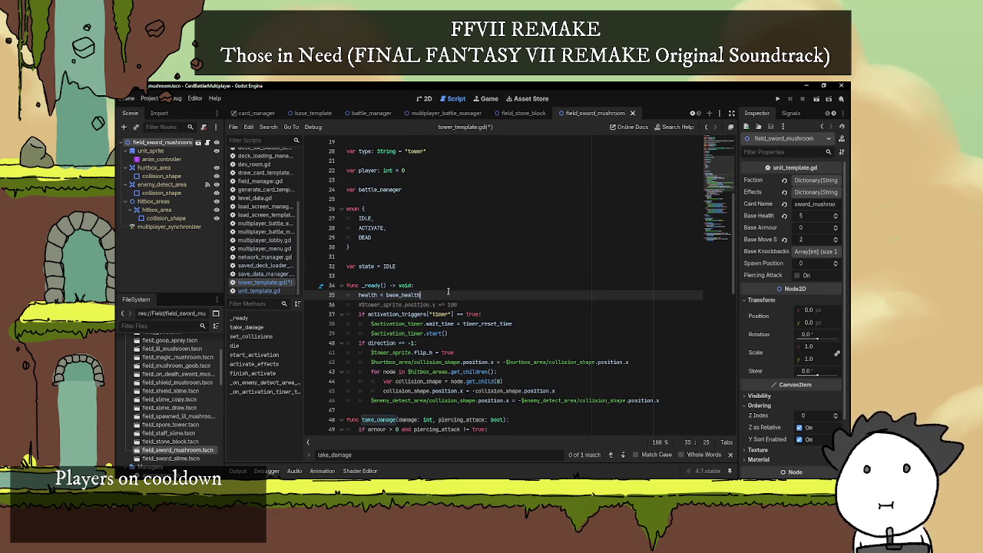
key("Return")
type("base.")
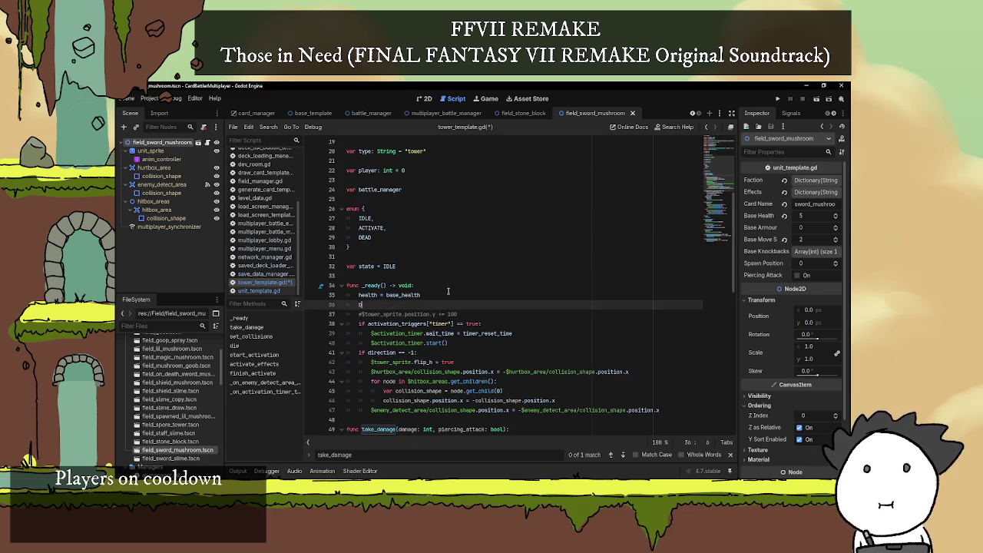
key("BackSpace")
key("BackSpace")
key("BackSpace")
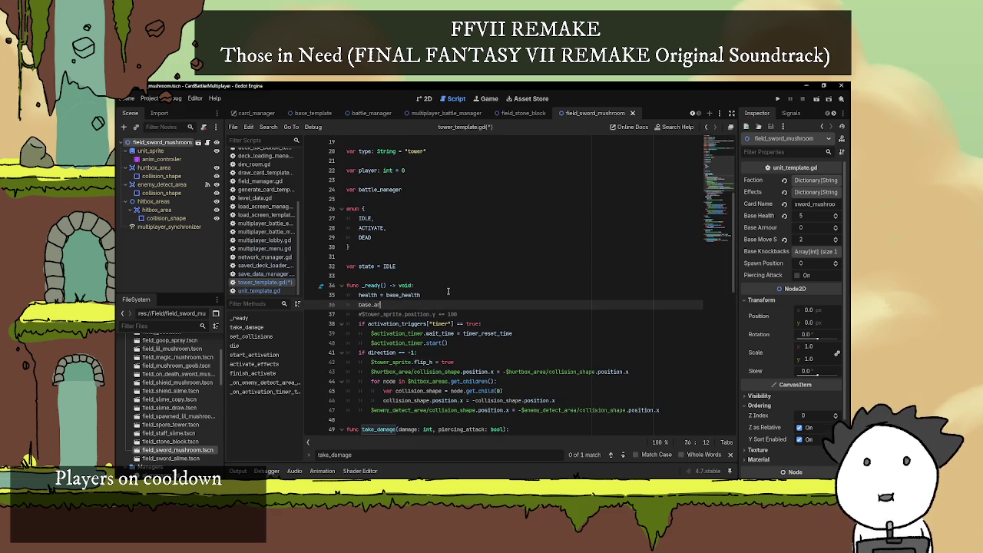
key("BackSpace")
type("armour = ")
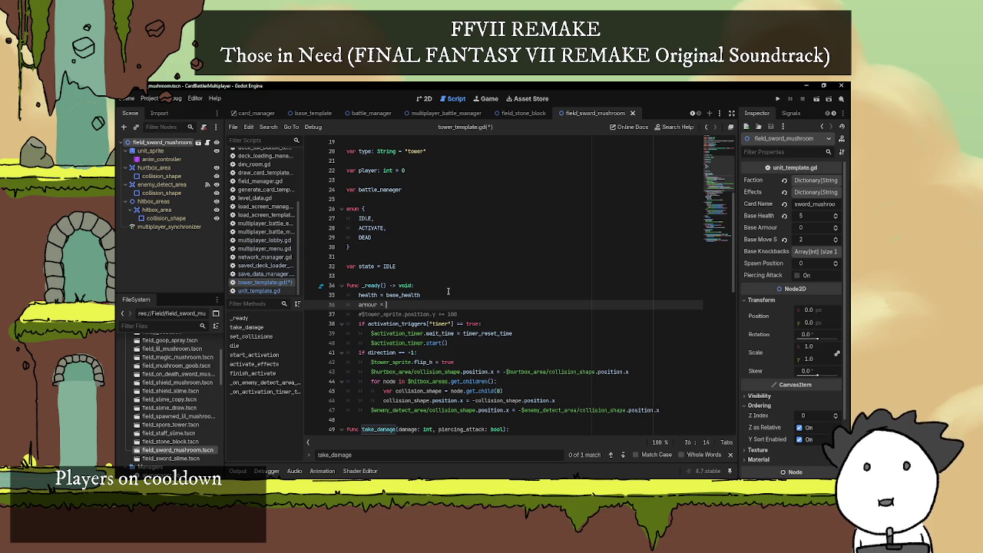
type("base_")
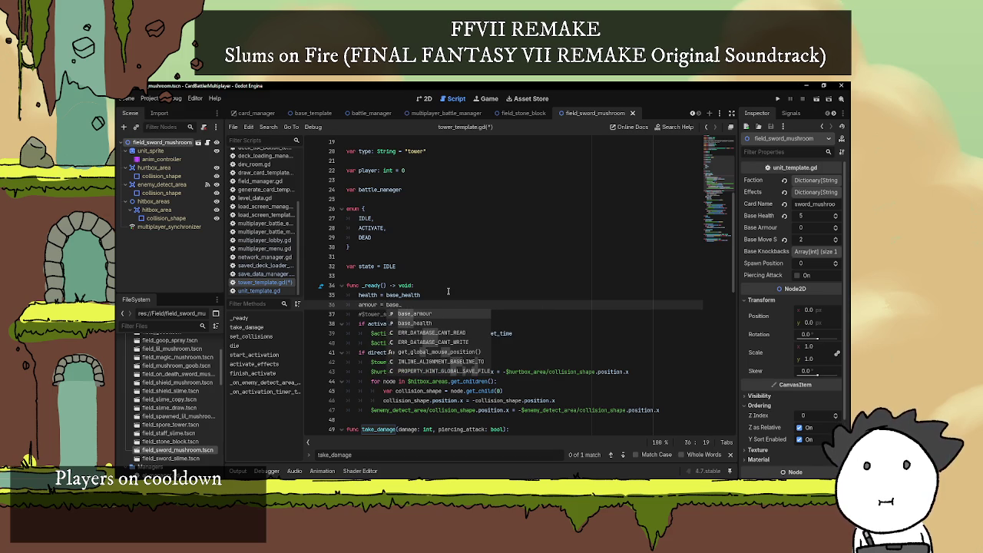
key("Return")
Step: Save tower_template.gd with Ctrl+S
left_click(470, 286)
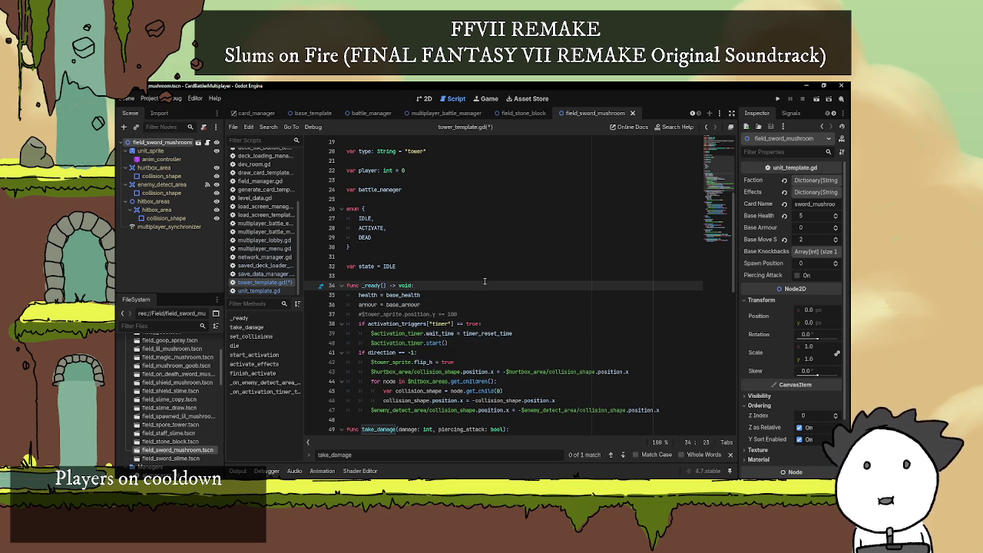
left_click(482, 295)
scroll(490, 285, "up", 6)
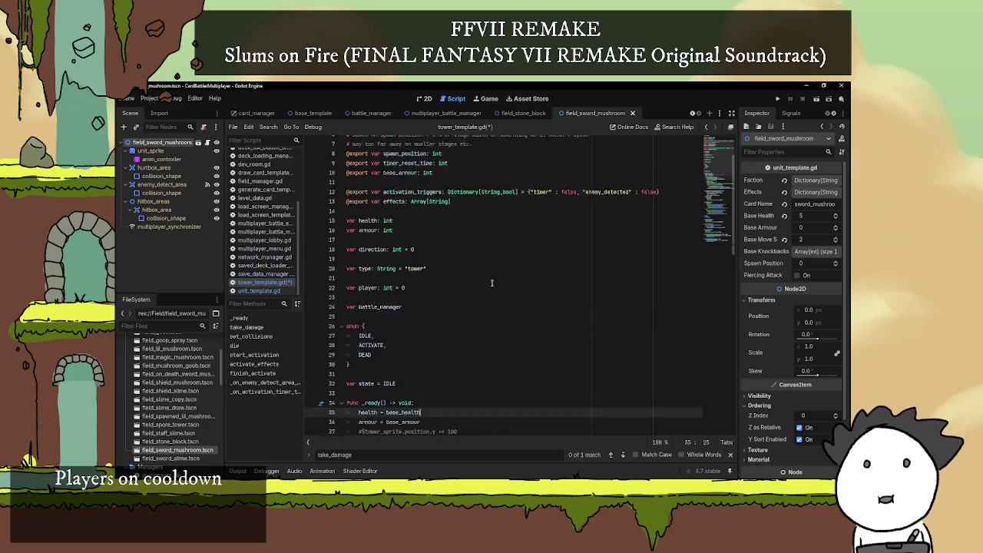
key("ctrl+s")
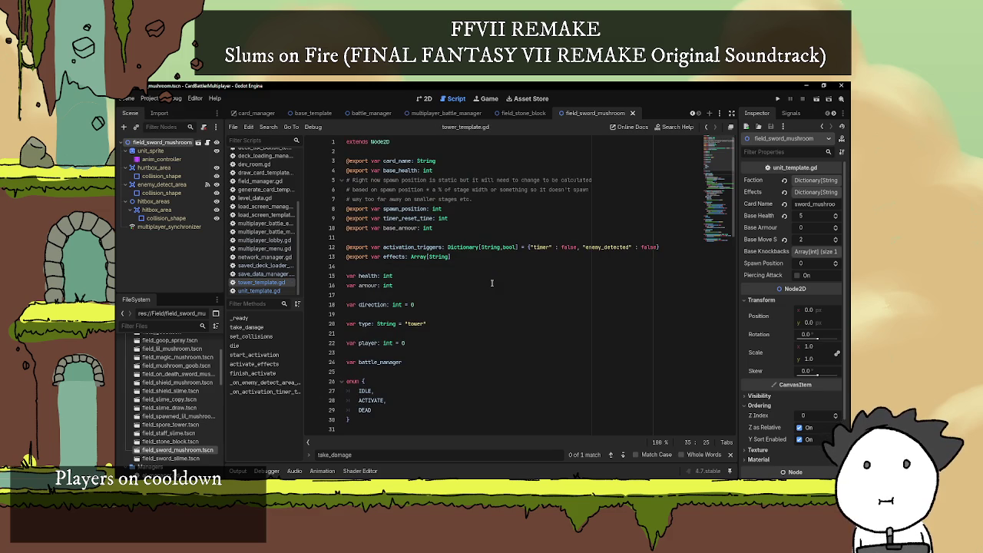
scroll(492, 283, "down", 9)
scroll(493, 278, "down", 6)
left_click(507, 241)
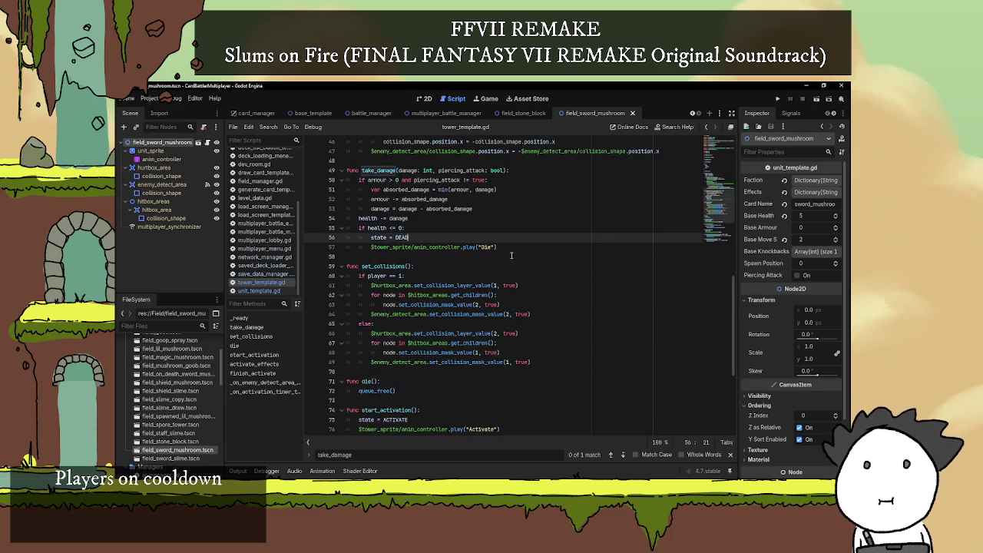
scroll(508, 245, "up", 3)
left_click(512, 245)
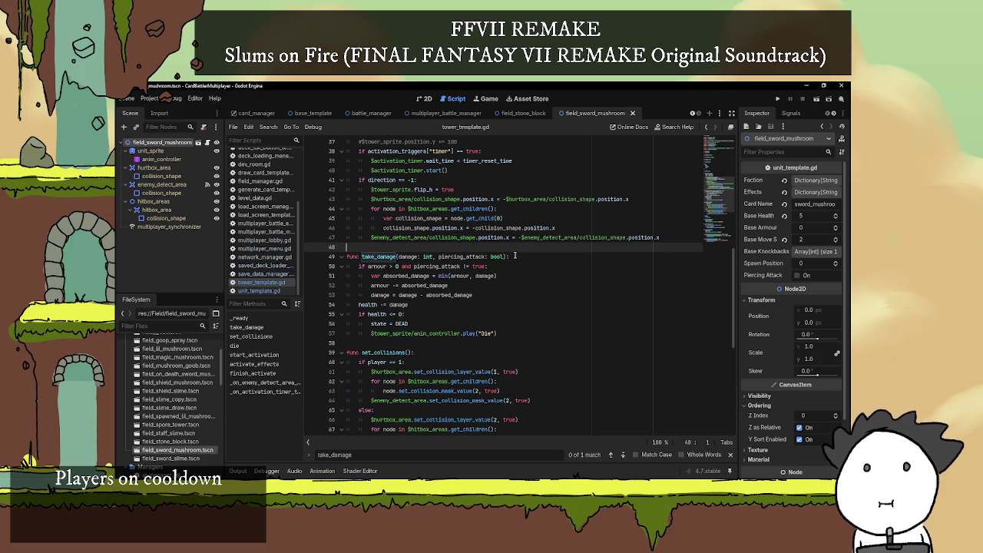
Step: Step through the absorbed-damage and armour reduction lines, then bring up the field_stone_block scene
left_click(536, 296)
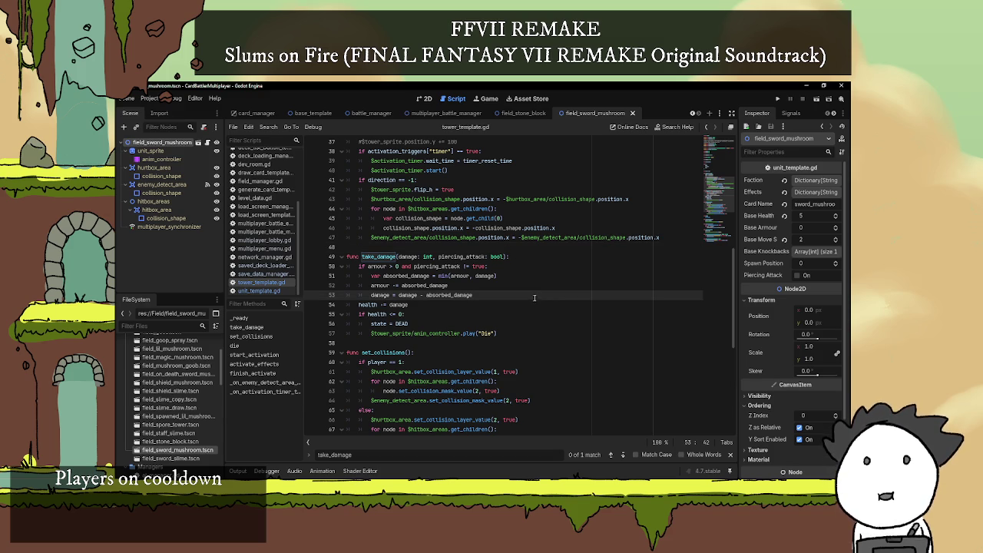
scroll(531, 294, "down", 1)
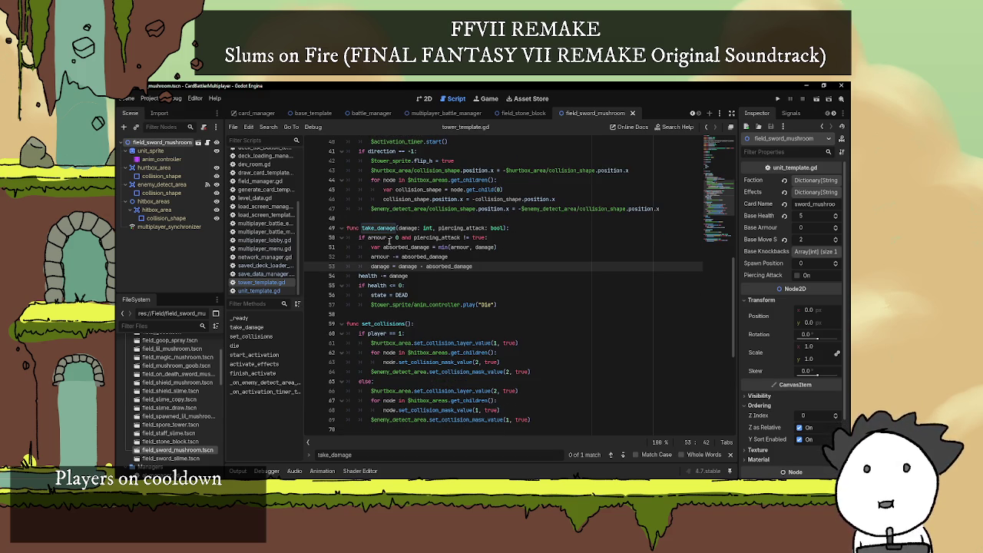
left_click(370, 244)
left_click(504, 250)
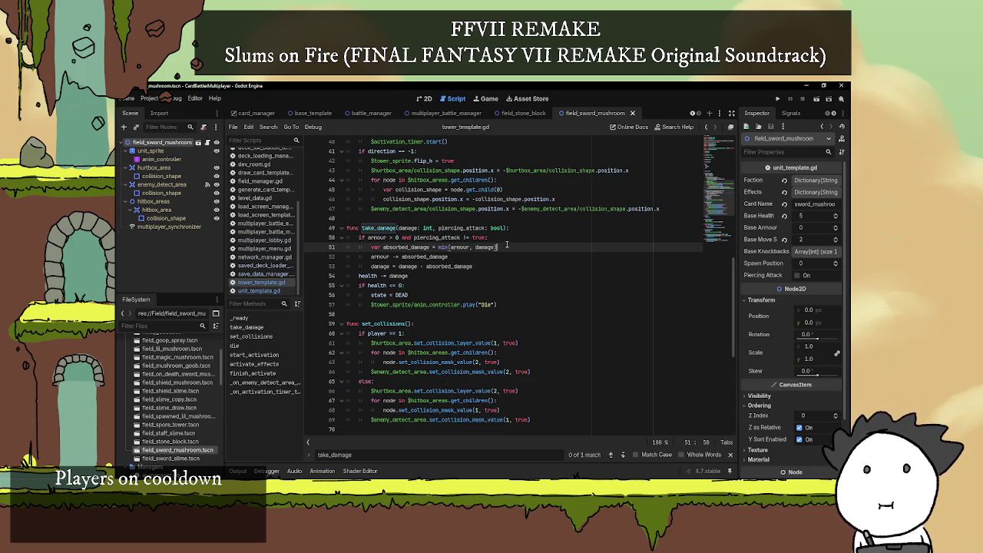
left_click(504, 255)
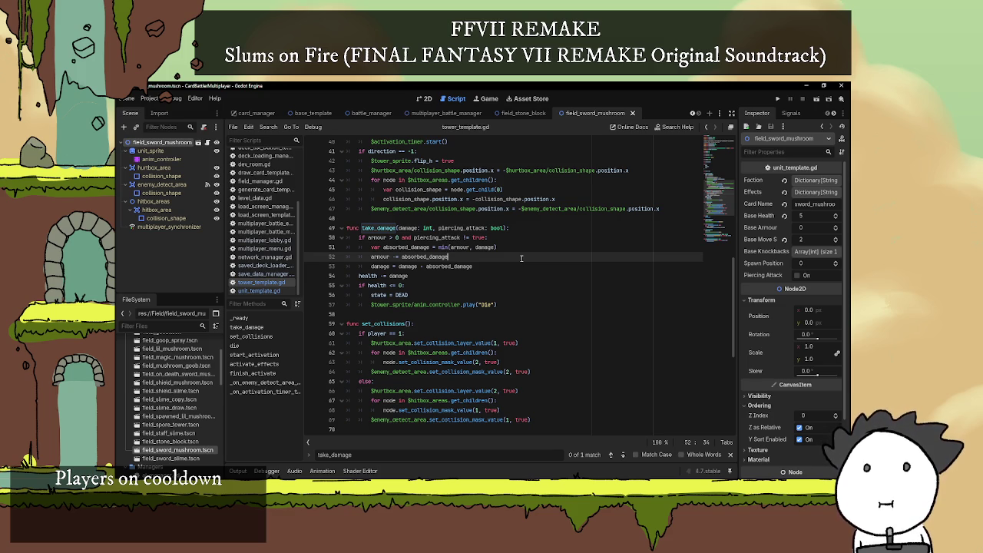
left_click(519, 268)
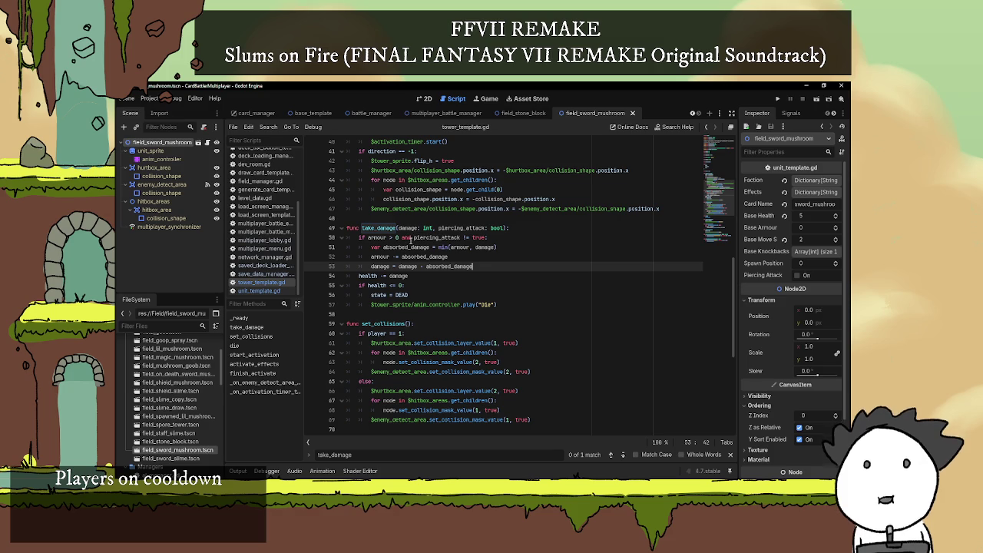
left_click(472, 285)
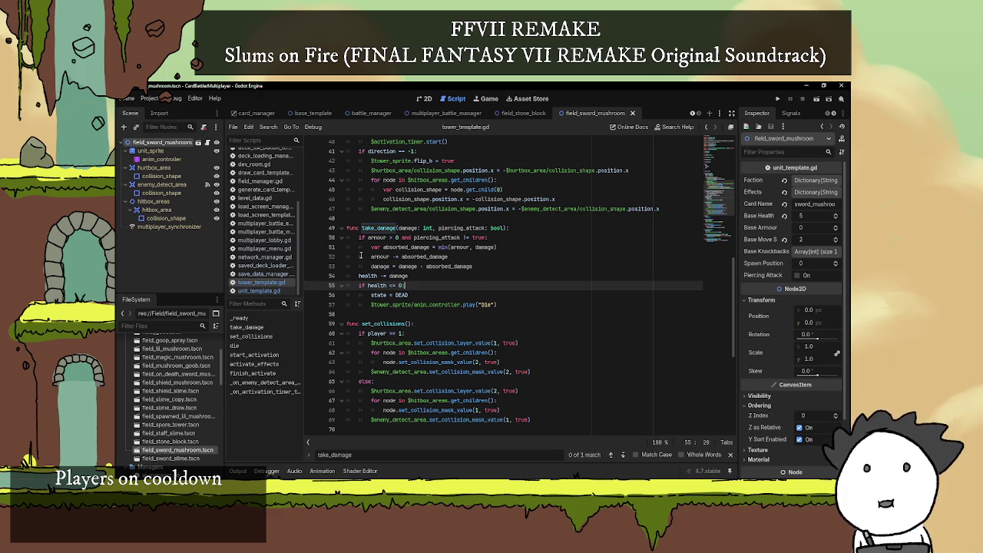
left_click(518, 114)
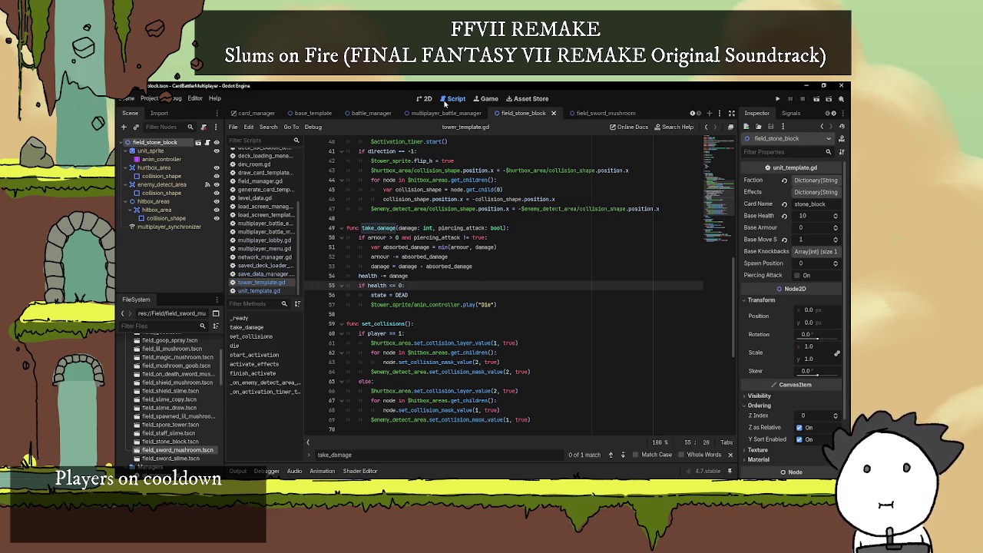
Step: In the 2D view, give the stone block a Base Armour of 10 and save field_stone_block
left_click(430, 99)
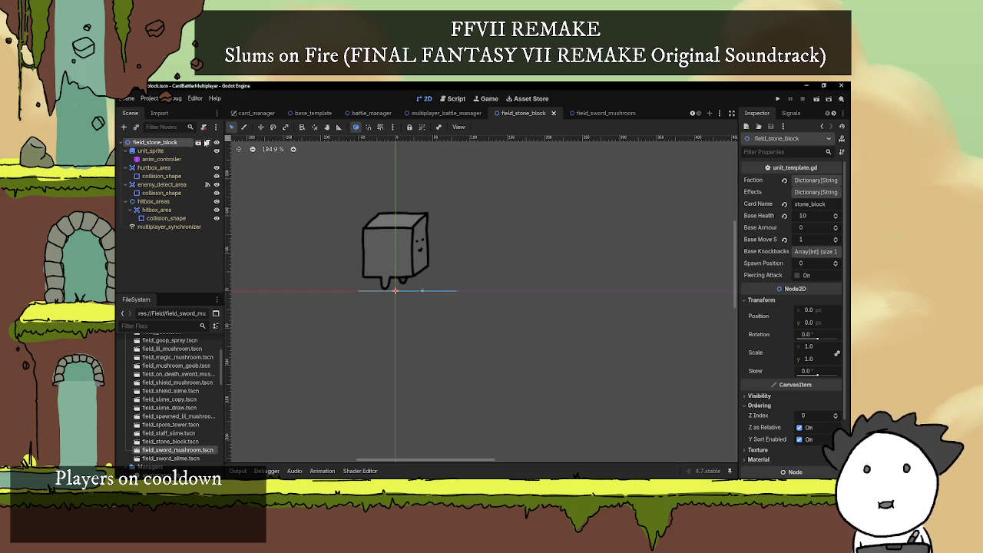
left_click(150, 150)
left_click(154, 142)
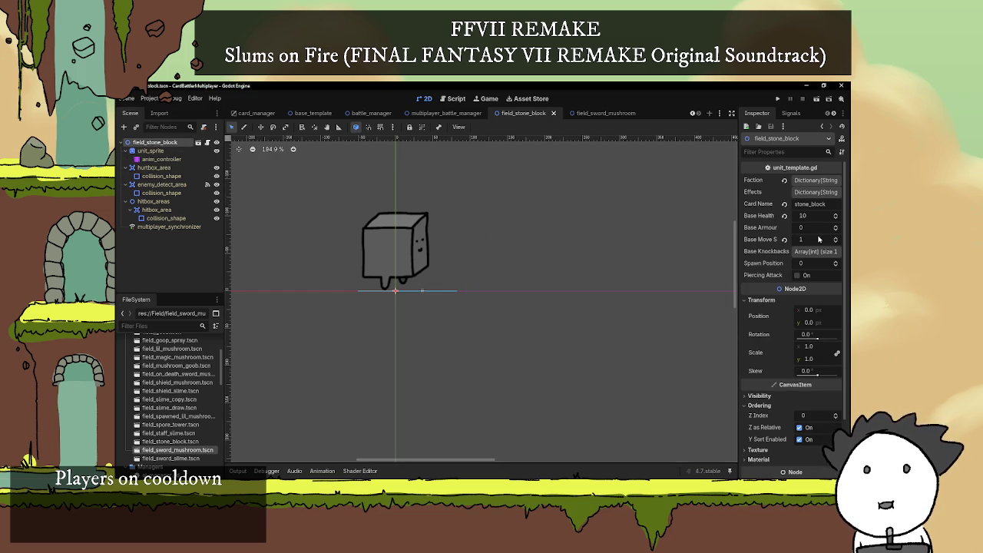
left_click(815, 228)
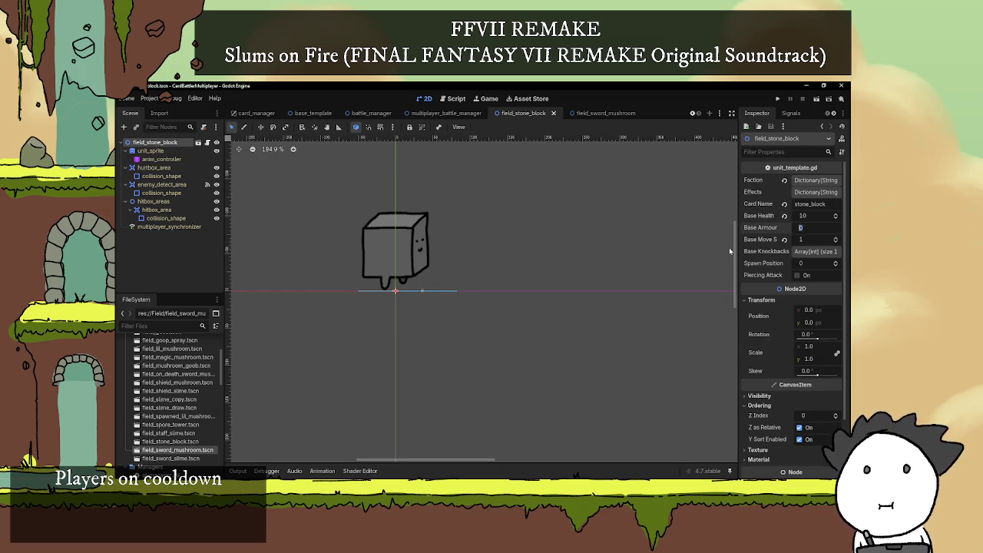
type("10")
key("Return")
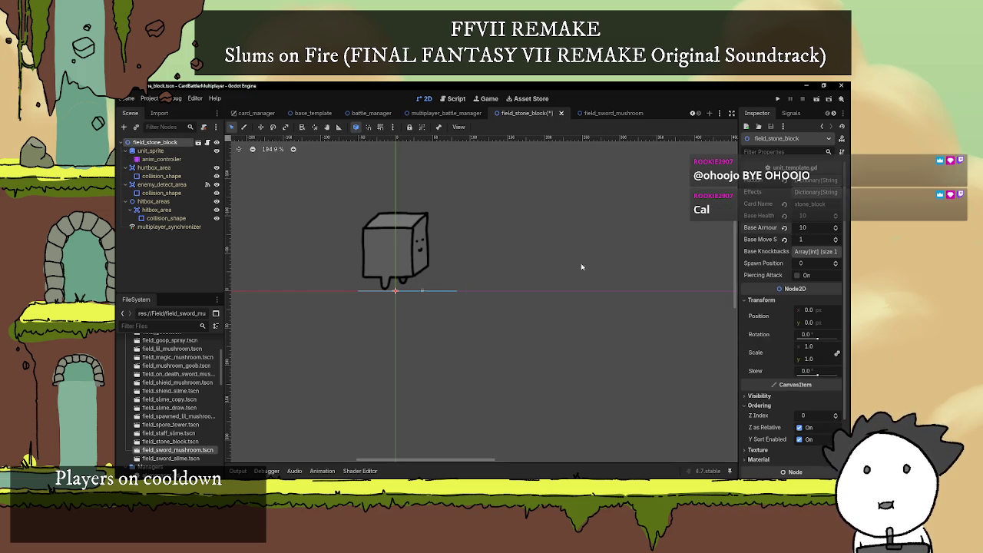
key("ctrl+s")
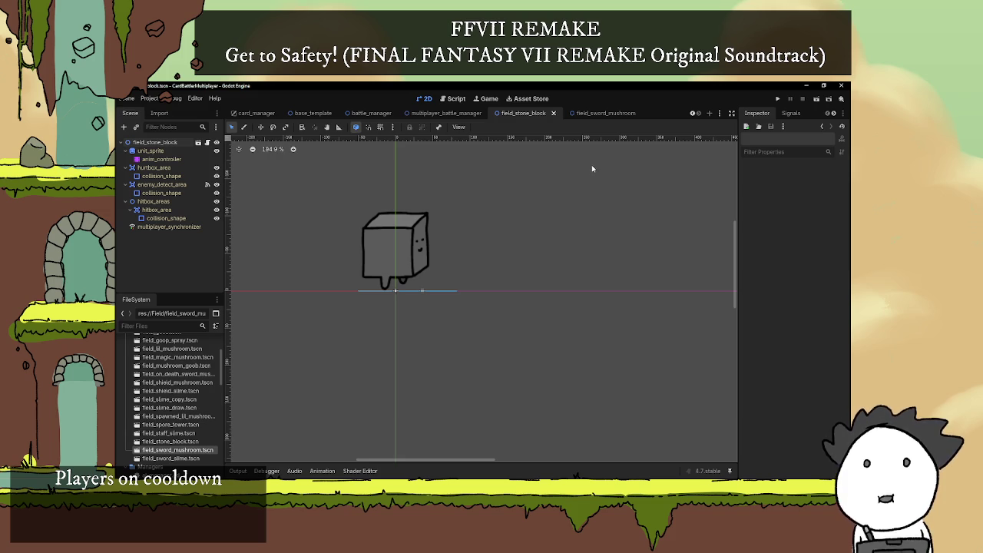
Step: Flip between the field_sword_mushroom, field_stone_block and multiplayer_battle_manager scene tabs
left_click(596, 113)
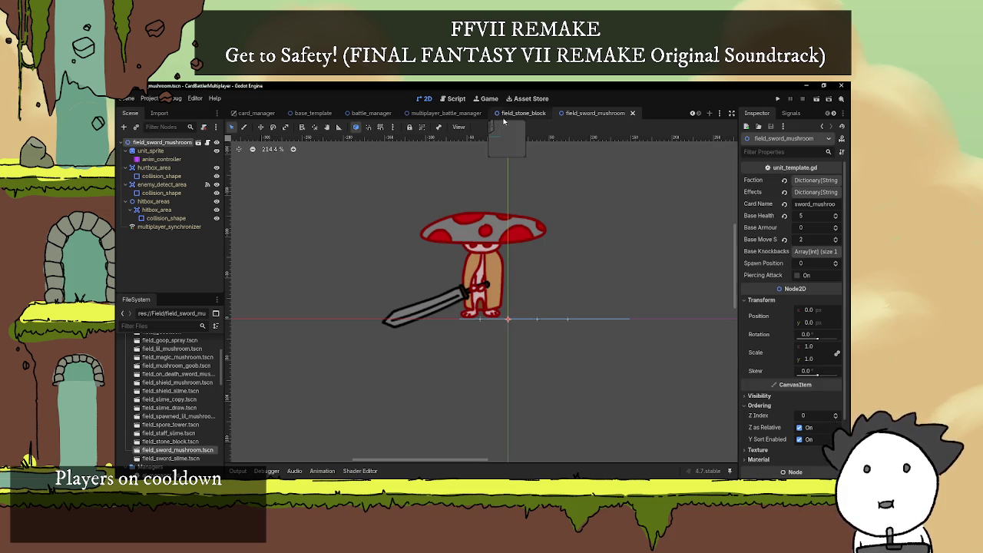
left_click(500, 115)
left_click(588, 114)
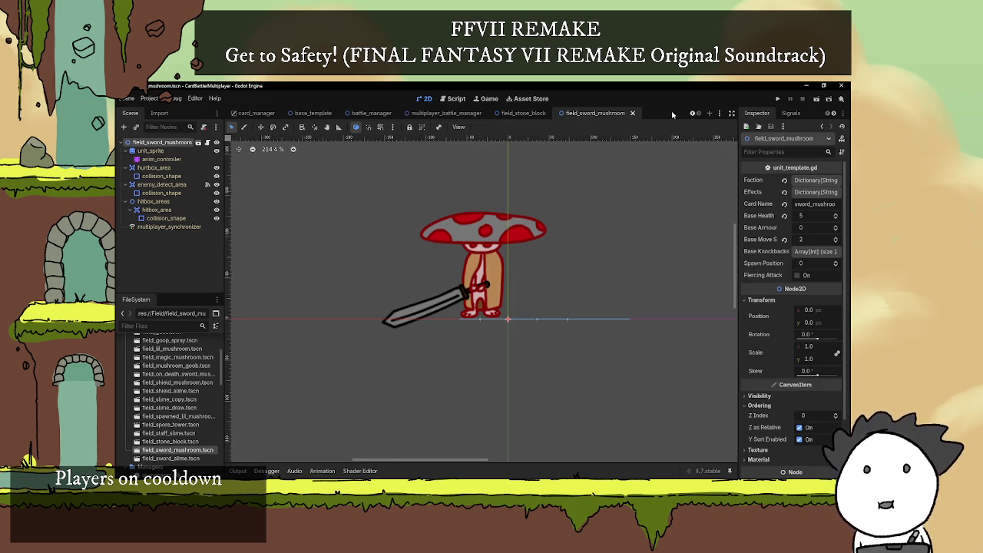
left_click(521, 113)
left_click(458, 113)
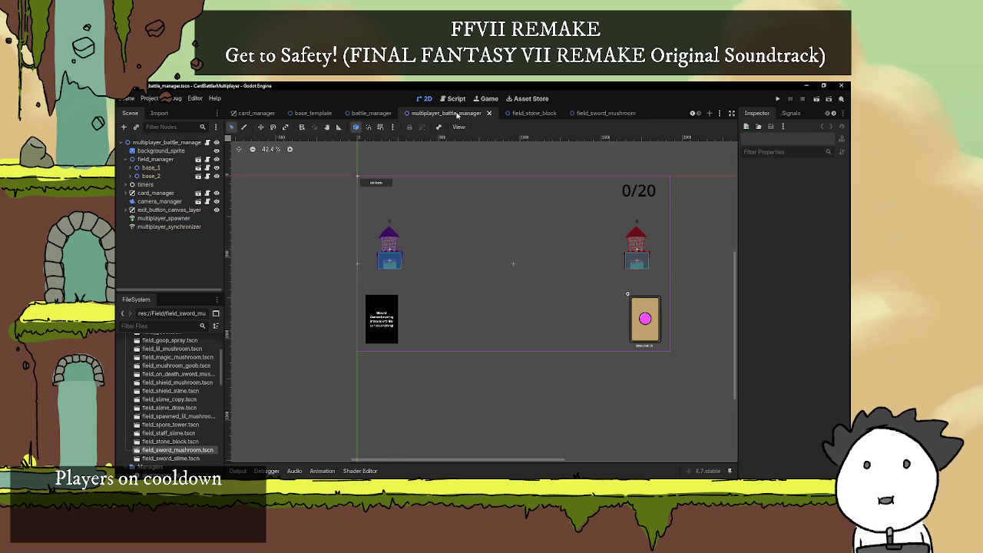
left_click(513, 115)
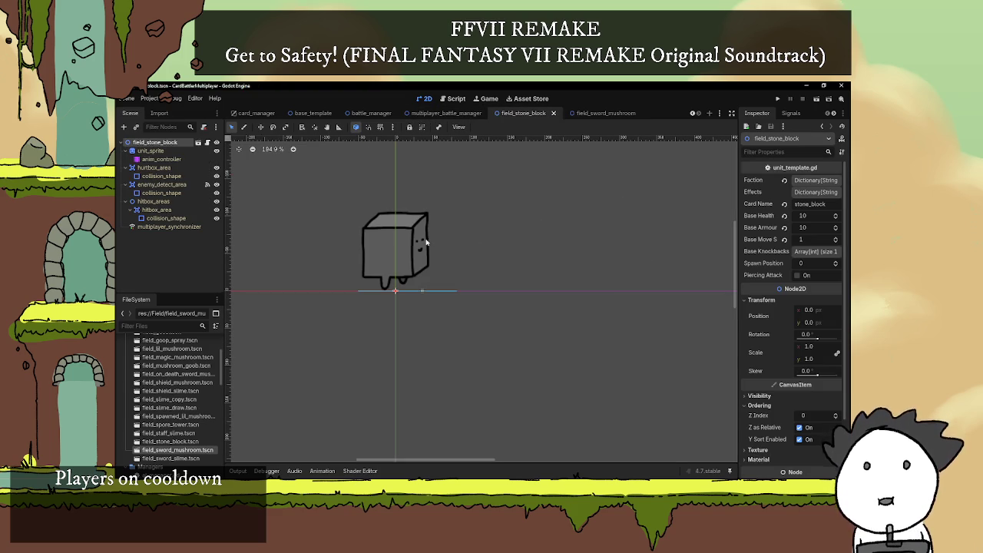
Step: Close the field_sword_mushroom scene and run the project
left_click(604, 115)
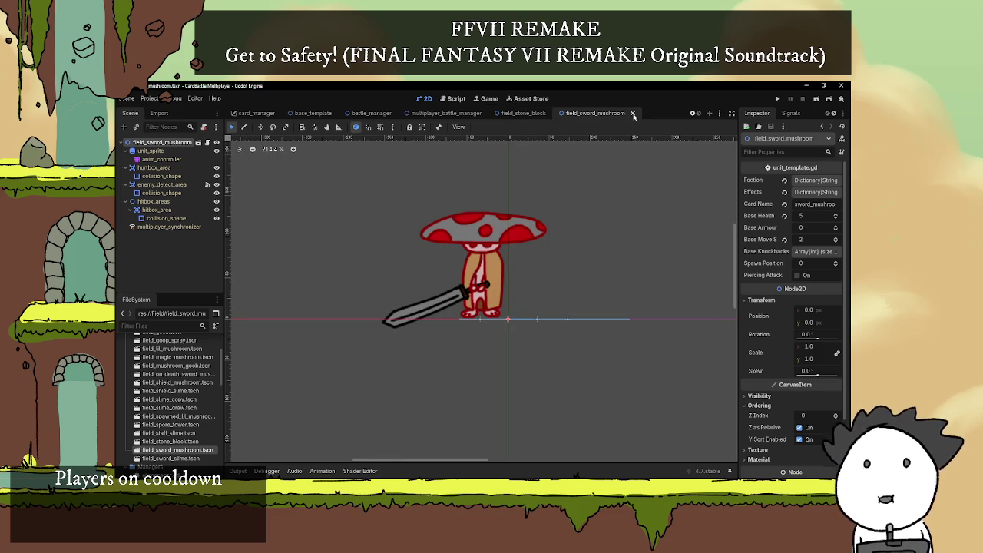
left_click(508, 115)
left_click(628, 116)
left_click(632, 114)
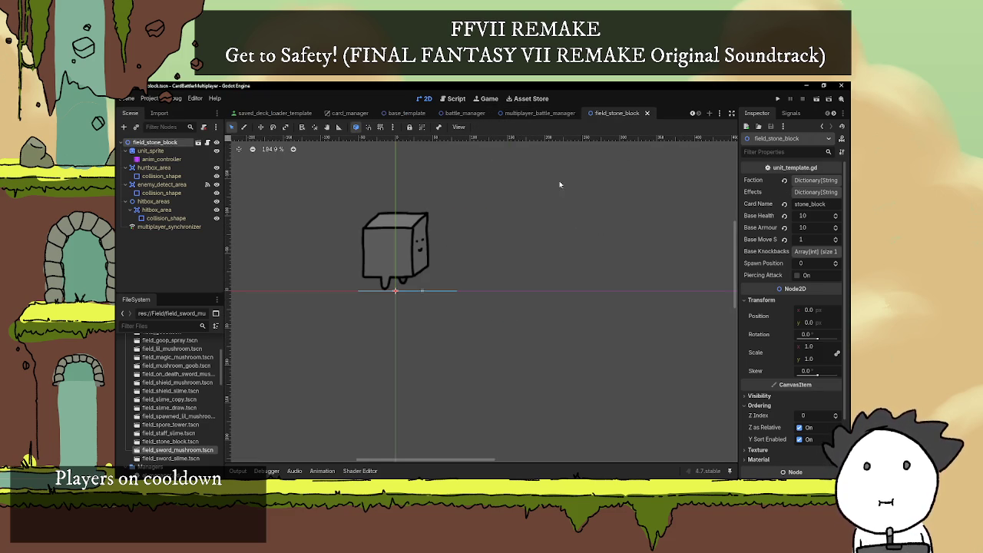
left_click(778, 100)
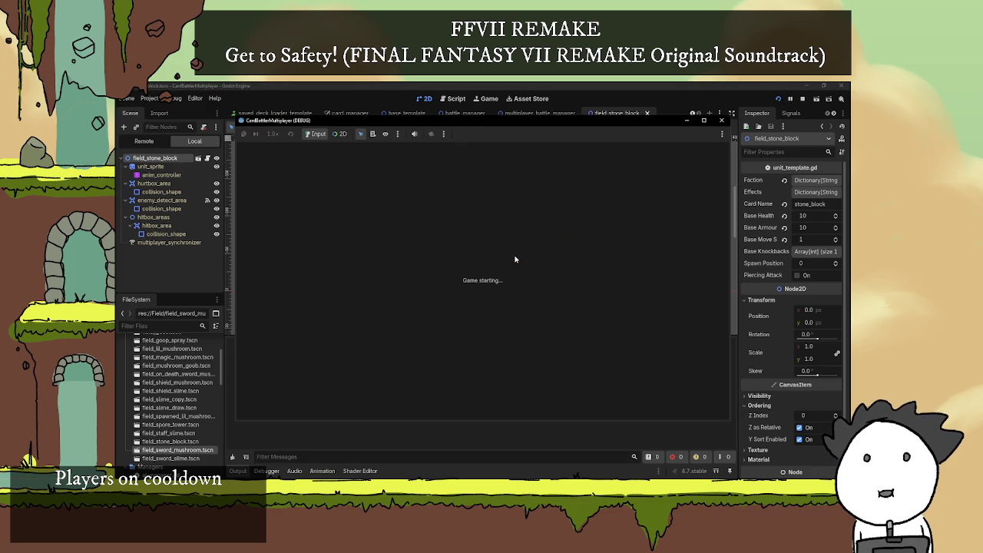
Step: Pick StoneTest as Your Deck and Slime (Demo) as Enemy Deck, then start a singleplayer battle
mouse_move(584, 125)
left_mouse_down()
mouse_move(518, 126)
mouse_move(568, 130)
left_mouse_up()
left_click(341, 285)
left_click(340, 357)
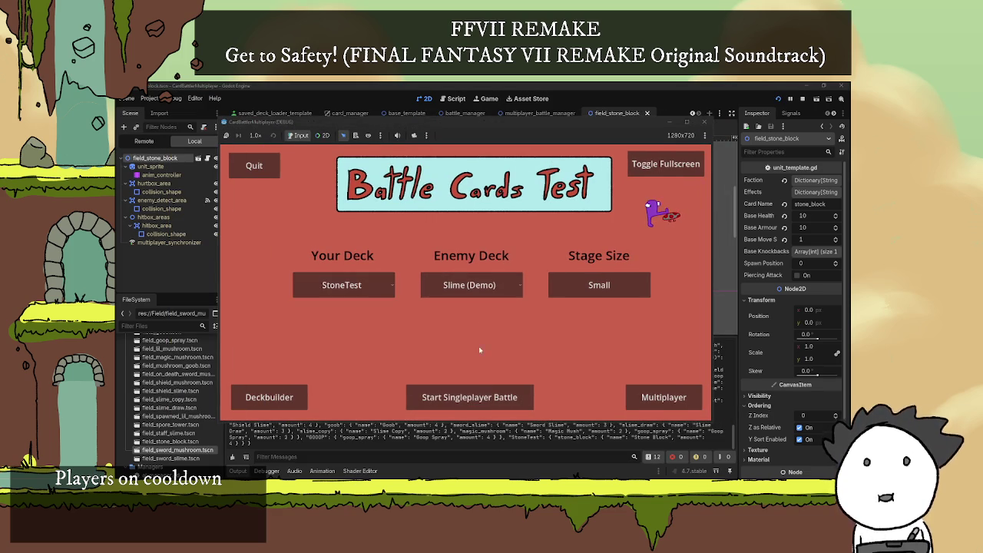
left_click(487, 289)
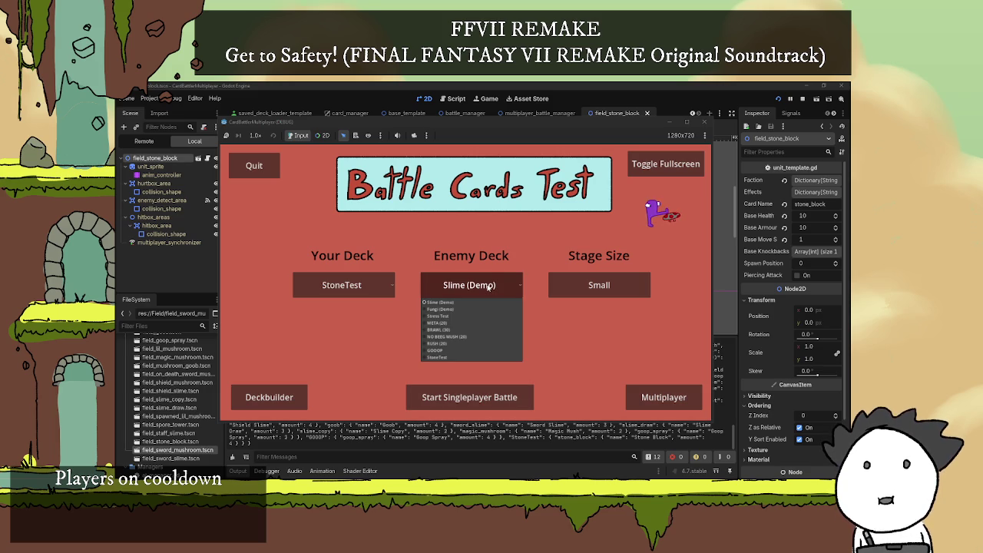
left_click(462, 360)
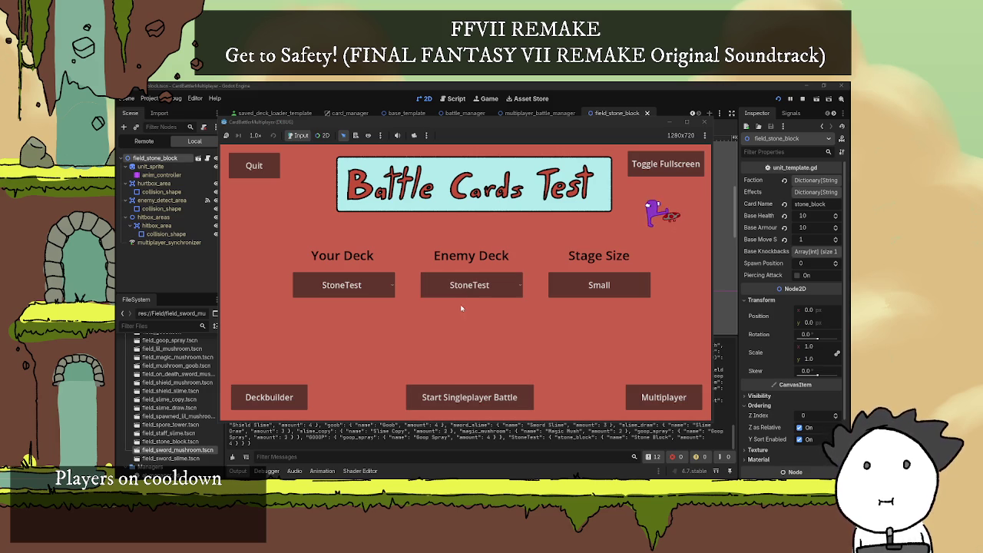
left_click(452, 293)
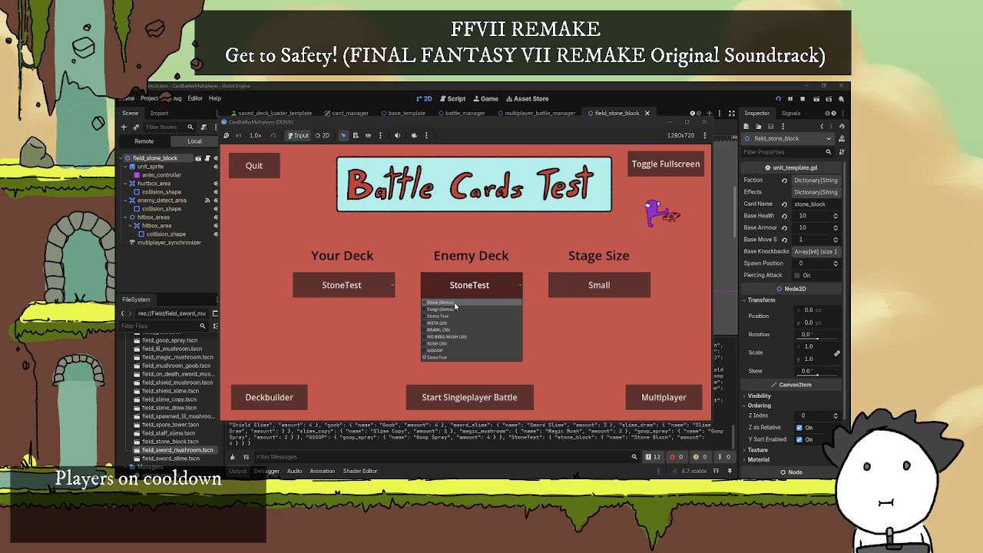
left_click(454, 302)
left_click(474, 396)
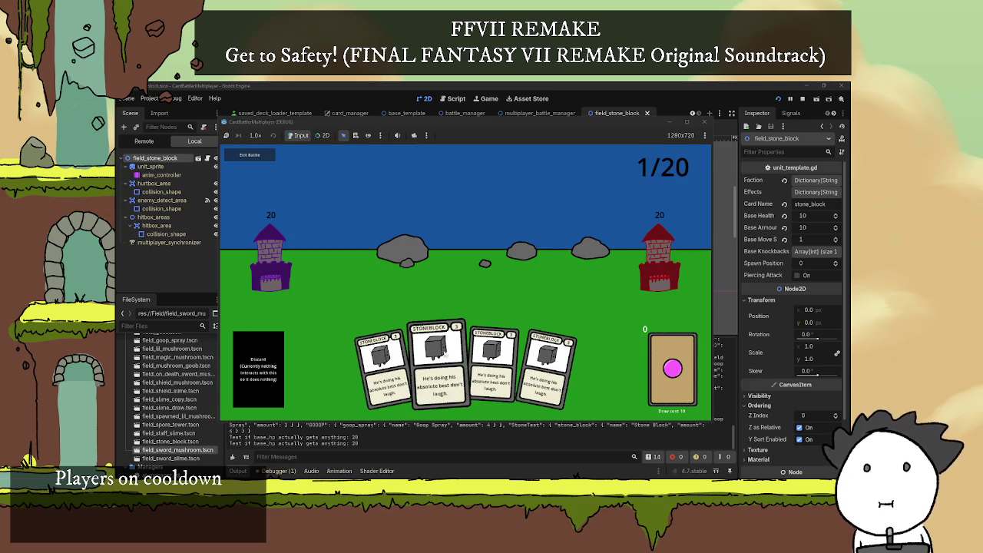
Step: Play the Stoneblock cards onto the field and quit once Player 2 wins
left_click(444, 359)
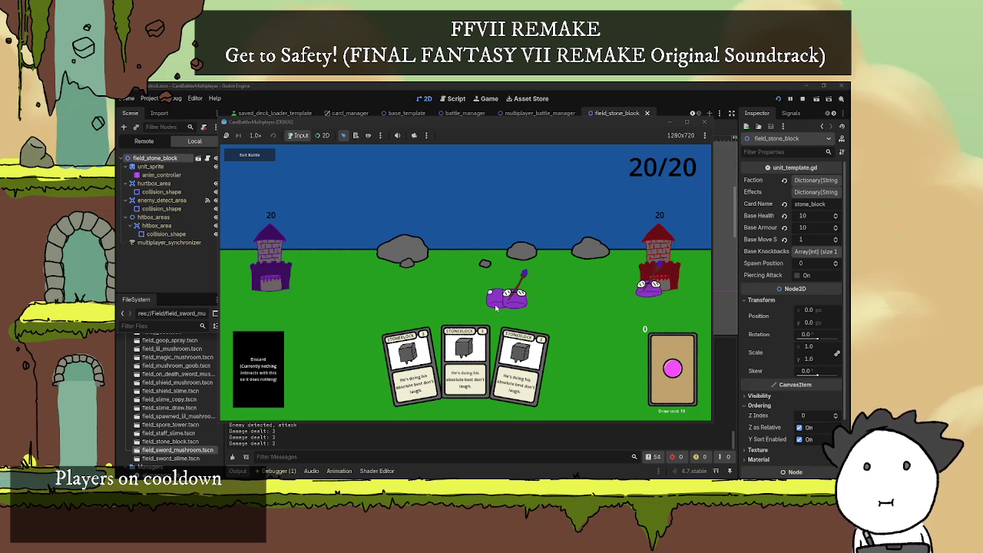
left_click(507, 338)
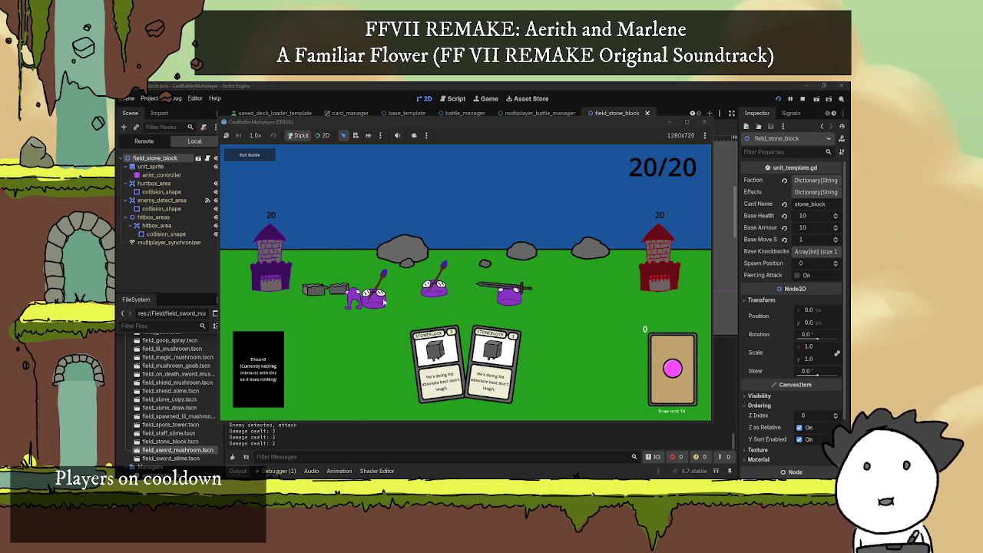
left_click(441, 369)
left_click(480, 359)
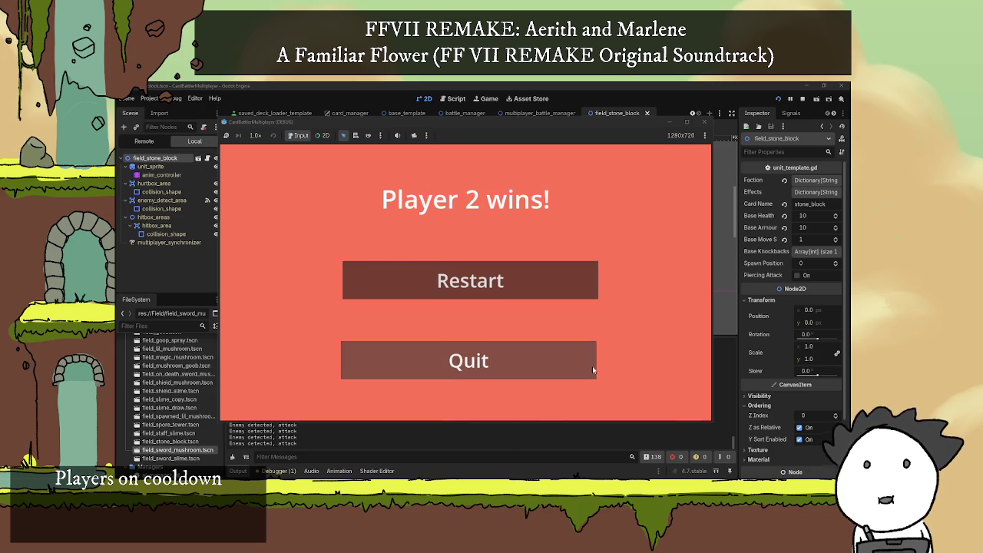
left_click(551, 373)
Step: Open the piercing_attack shadowing error in unit_template.gd and highlight piercing_attack's uses
left_click(275, 471)
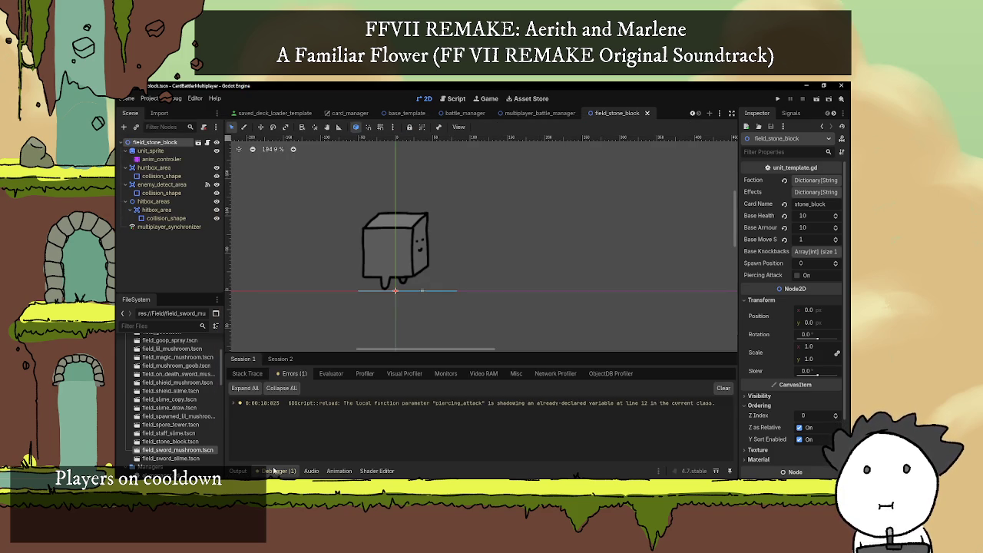
double_click(338, 402)
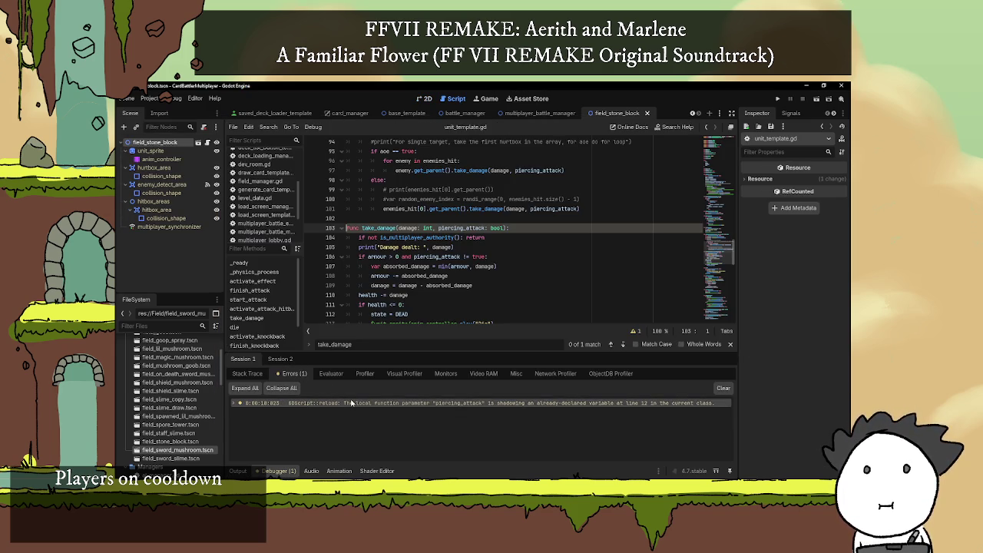
double_click(467, 227)
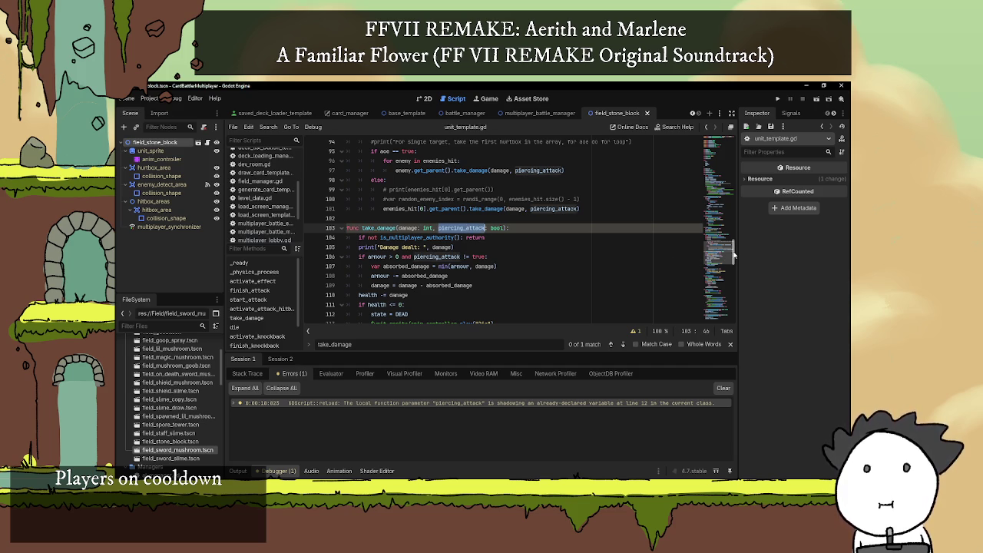
scroll(729, 211, "up", 5)
mouse_move(729, 210)
left_mouse_down()
mouse_move(733, 146)
mouse_move(739, 246)
left_mouse_up()
Step: Collapse the Debugger and put the caret before piercing_attack on line 12
left_click(282, 471)
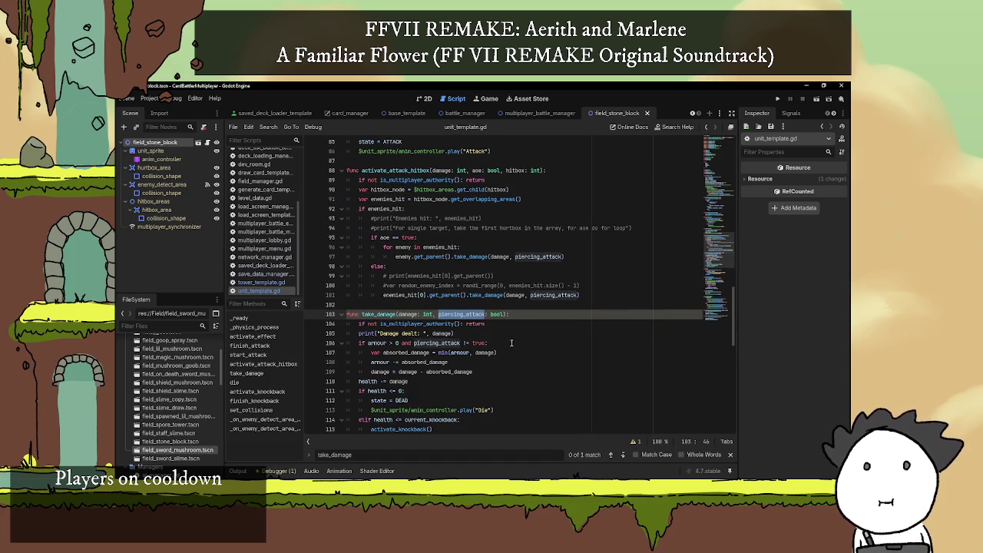
left_click(504, 307)
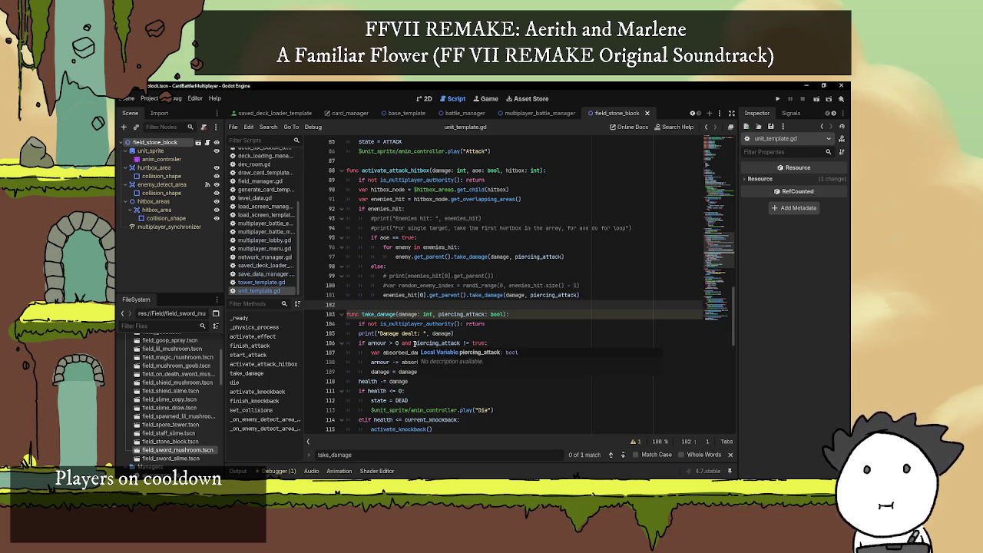
scroll(349, 243, "up", 20)
scroll(349, 242, "up", 1)
left_click(383, 247)
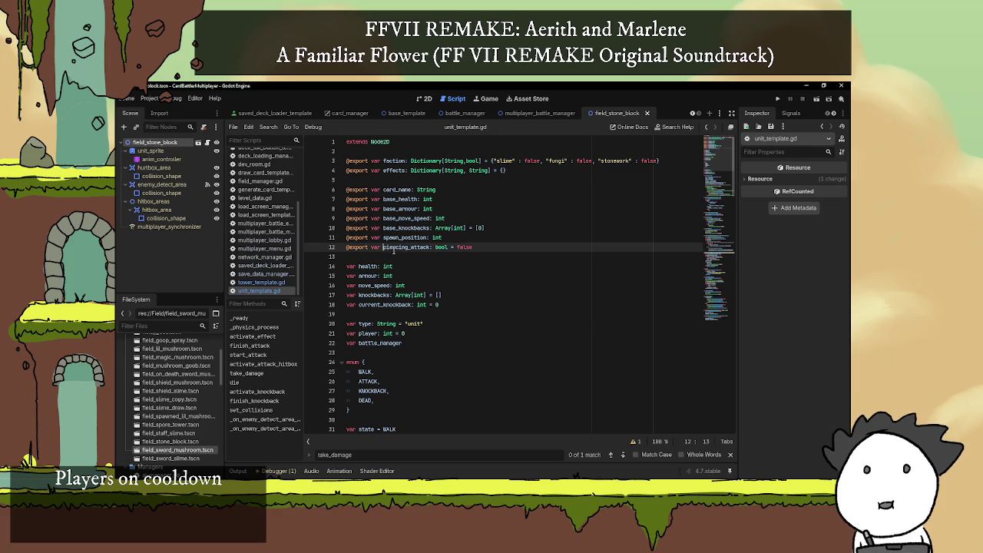
Step: Rename the exported variable on line 12 to has_piercing_attack
type("has_")
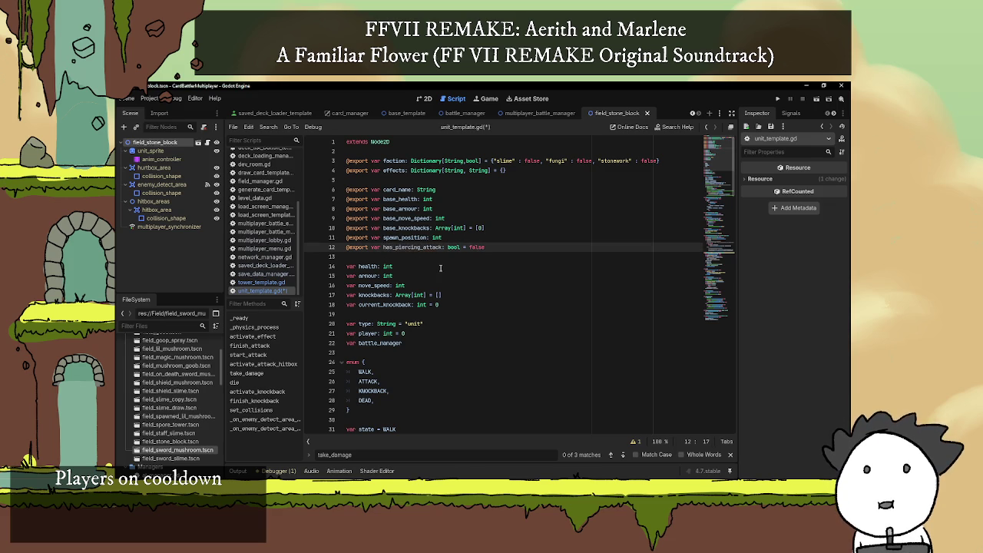
left_click(440, 267)
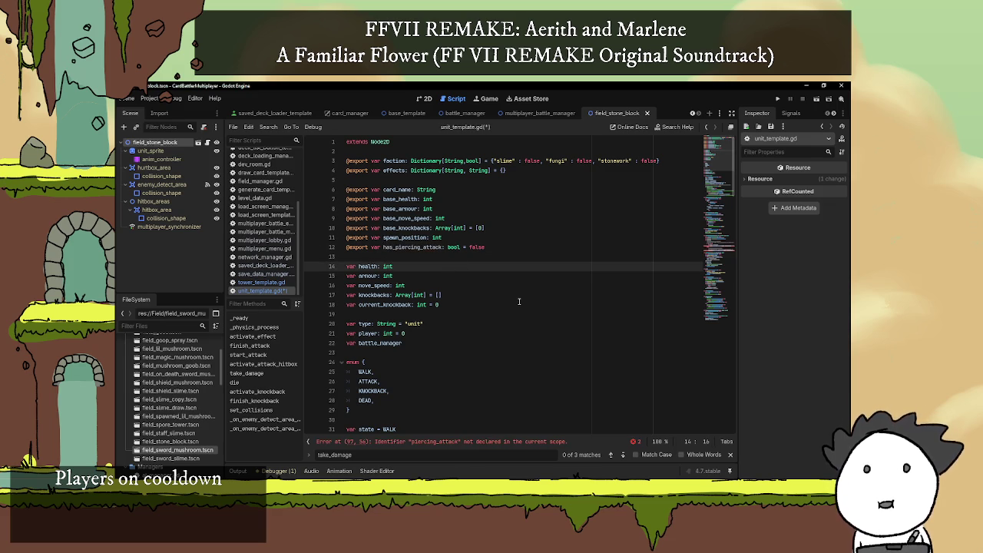
left_click(421, 247)
key("Down")
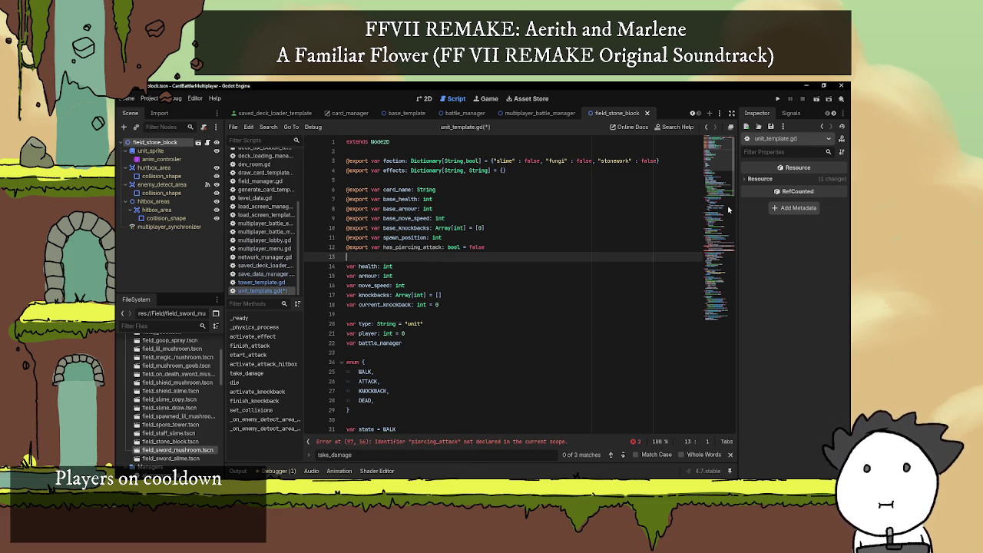
left_click_drag(735, 193, 733, 334)
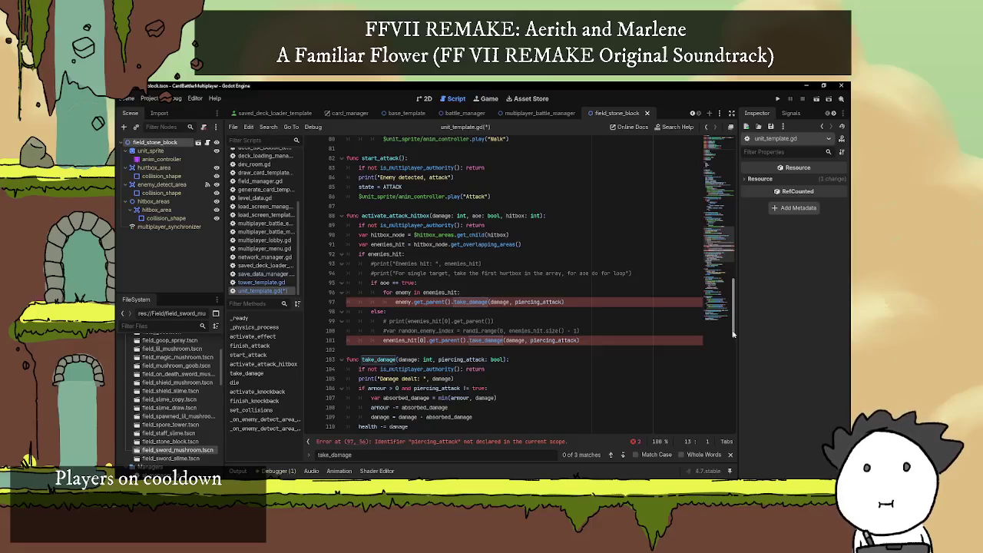
Step: Change the piercing_attack arguments on lines 97 and 101 to has_piercing_attack
double_click(538, 302)
type("has_piercing_attack")
double_click(553, 340)
type("has_piercing_attack")
left_click(543, 297)
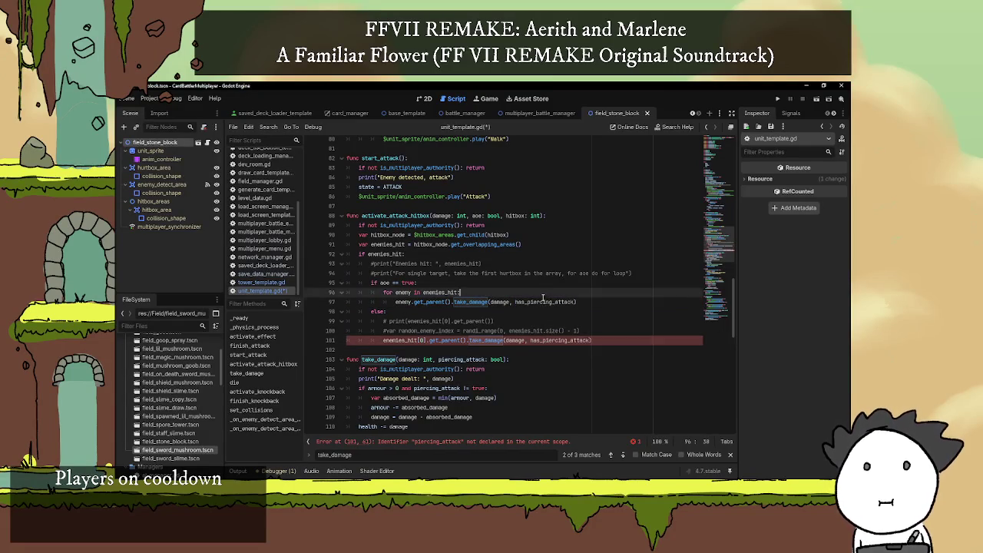
left_click(543, 311)
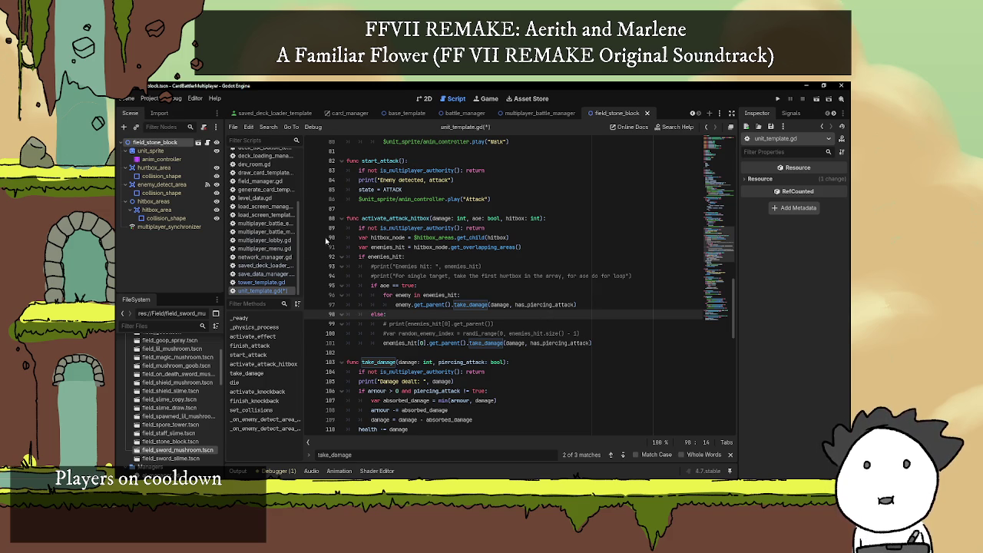
left_click(260, 283)
Step: Scroll through tower_template.gd to review its code
scroll(495, 324, "up", 12)
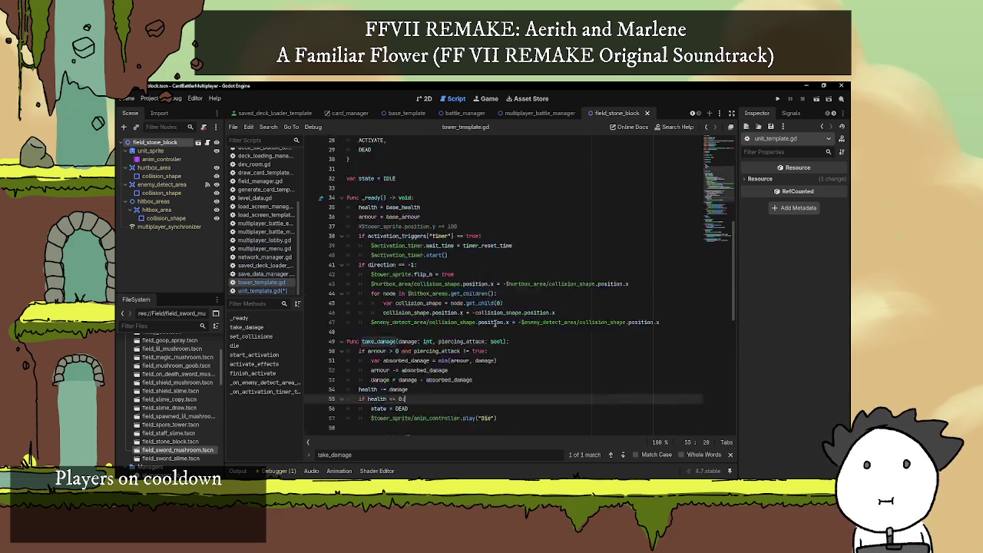
scroll(494, 323, "down", 20)
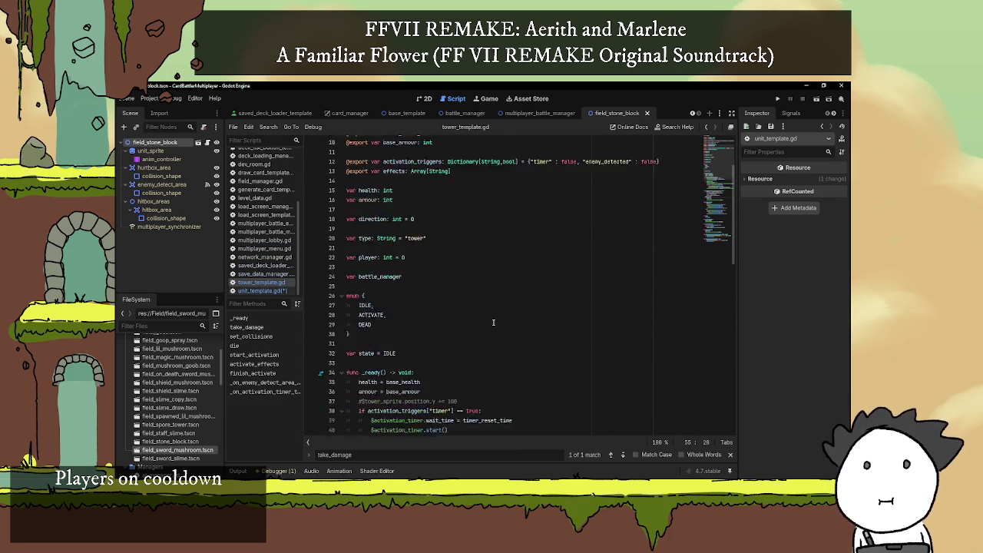
scroll(498, 317, "down", 1)
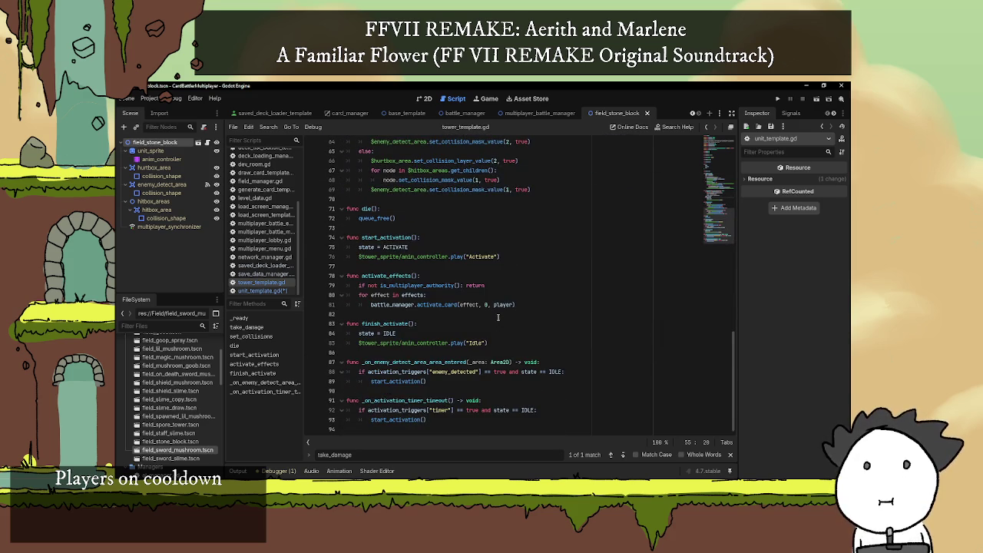
scroll(497, 317, "up", 20)
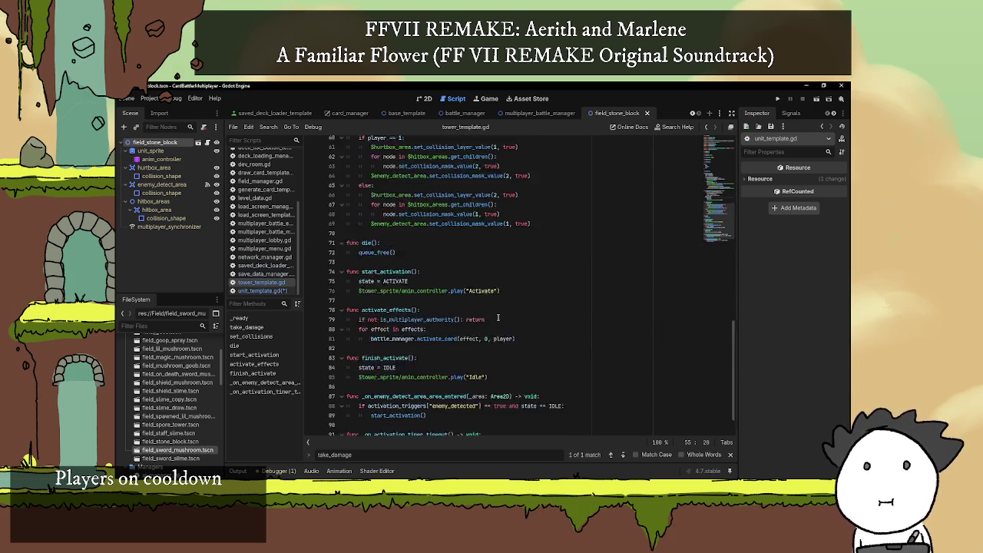
Step: Return to unit_template.gd and save its has_piercing_attack fixes
left_click(261, 290)
left_click(459, 352)
key("ctrl+s")
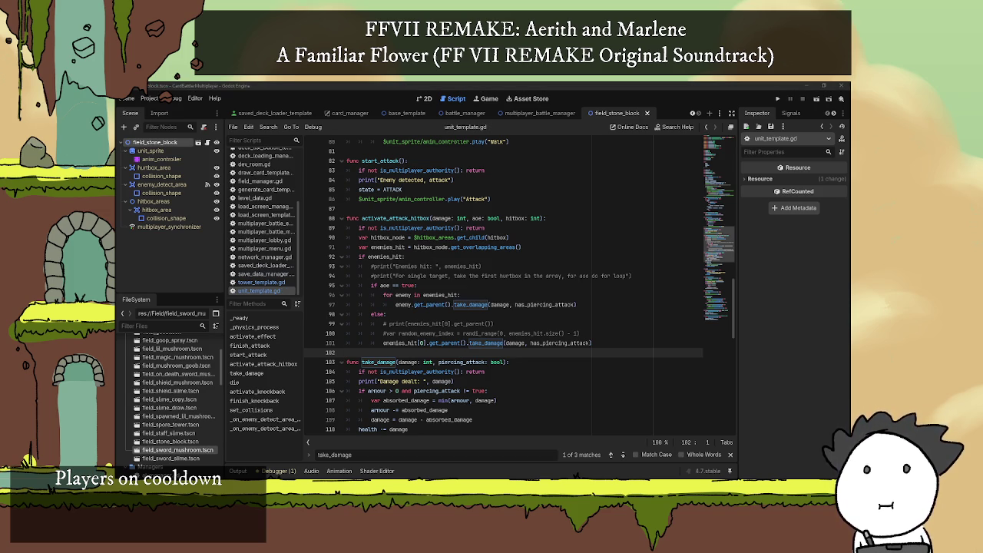
scroll(653, 328, "down", 3)
Step: Add the missing ')' to the end of the commented print on line 99
left_click(535, 238)
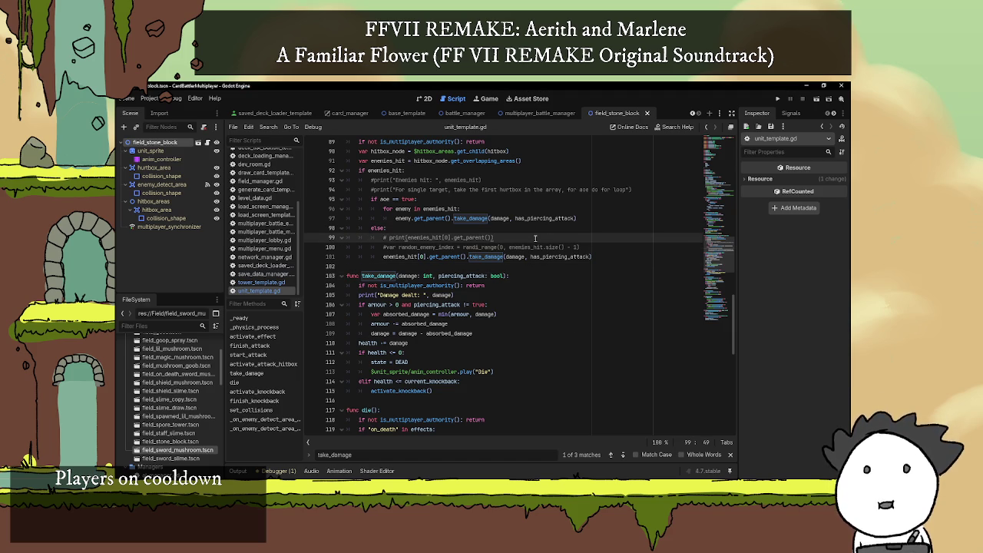
type(")")
left_click(544, 247)
left_click(610, 246)
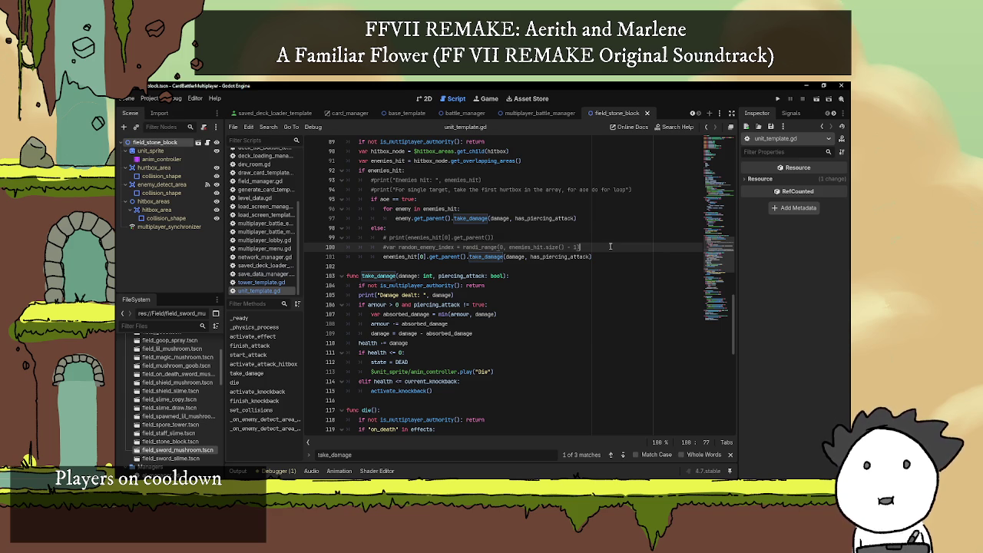
key("Down")
key("Down")
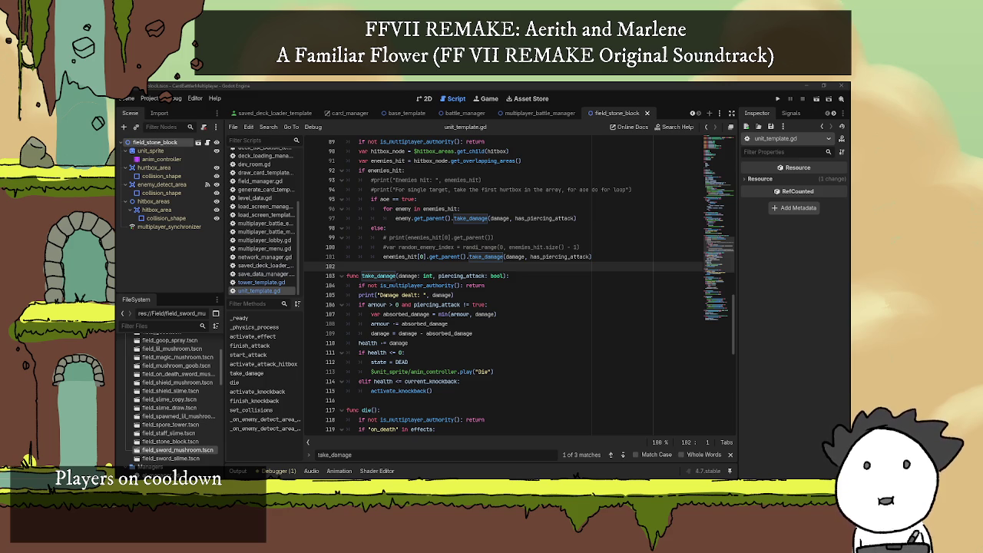
Step: Scroll up to the top of unit_template.gd to the has_piercing_attack declaration
key("alt+Tab")
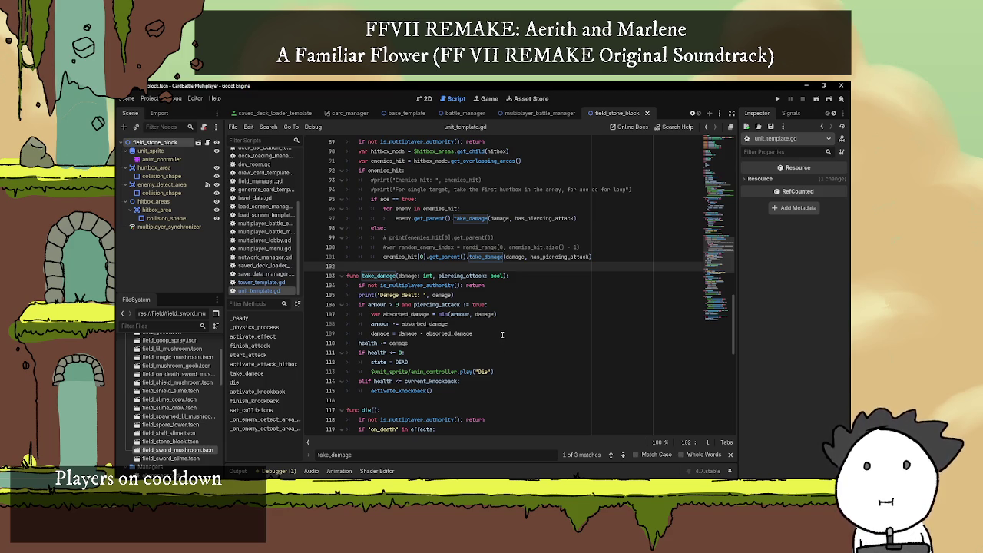
left_click(515, 275)
scroll(522, 303, "down", 5)
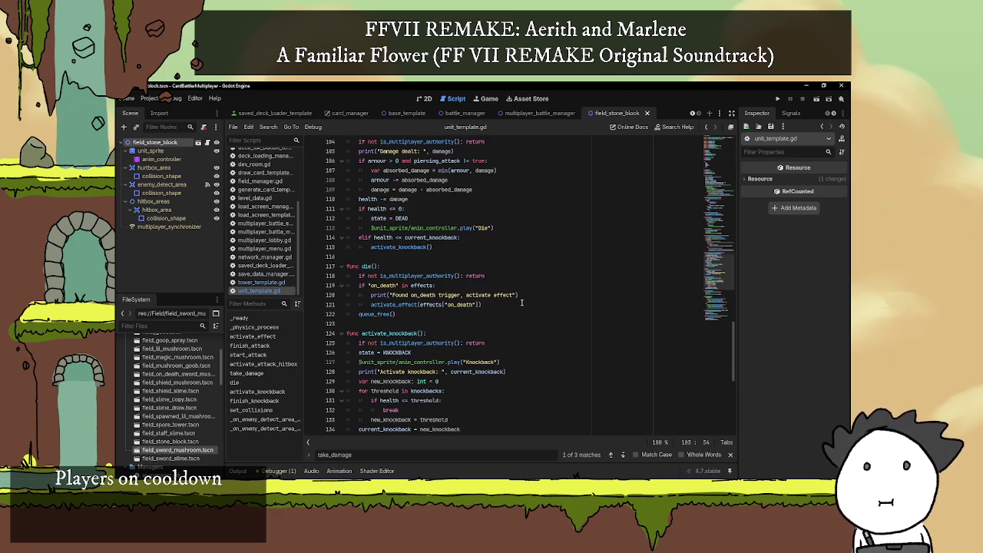
scroll(522, 303, "up", 4)
scroll(521, 303, "up", 10)
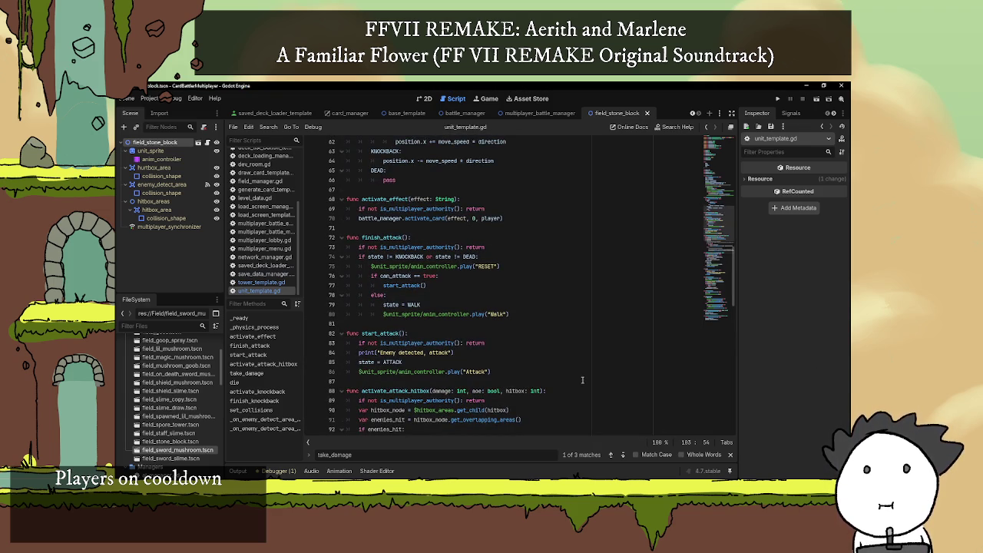
scroll(582, 379, "up", 9)
left_click_drag(734, 240, 735, 175)
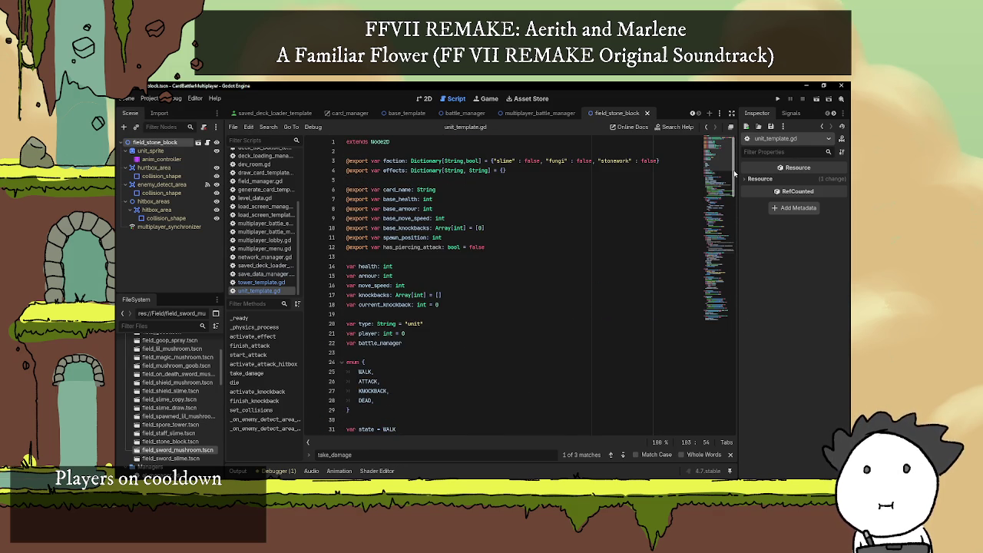
Step: Jump to the take_damage definition at line 103 via the Filter Methods list
left_click(247, 373)
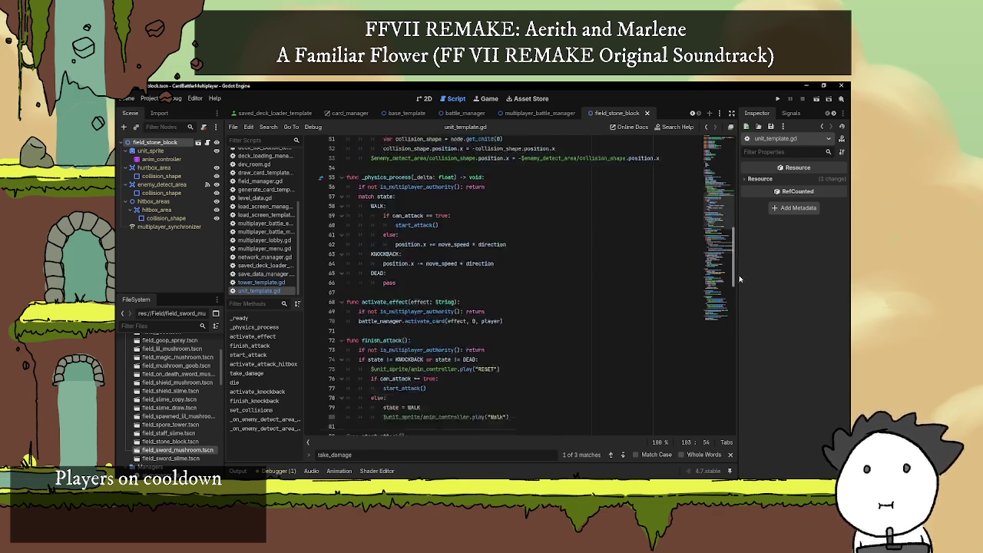
scroll(175, 388, "up", 2)
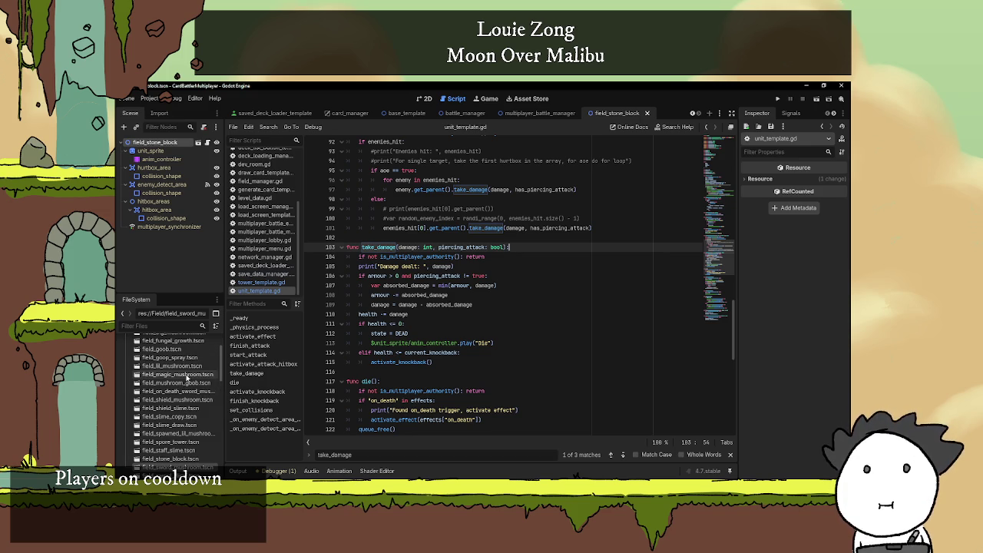
Step: Open field_magic_mushroom.tscn and field_staff_slime.tscn from the FileSystem dock
double_click(187, 375)
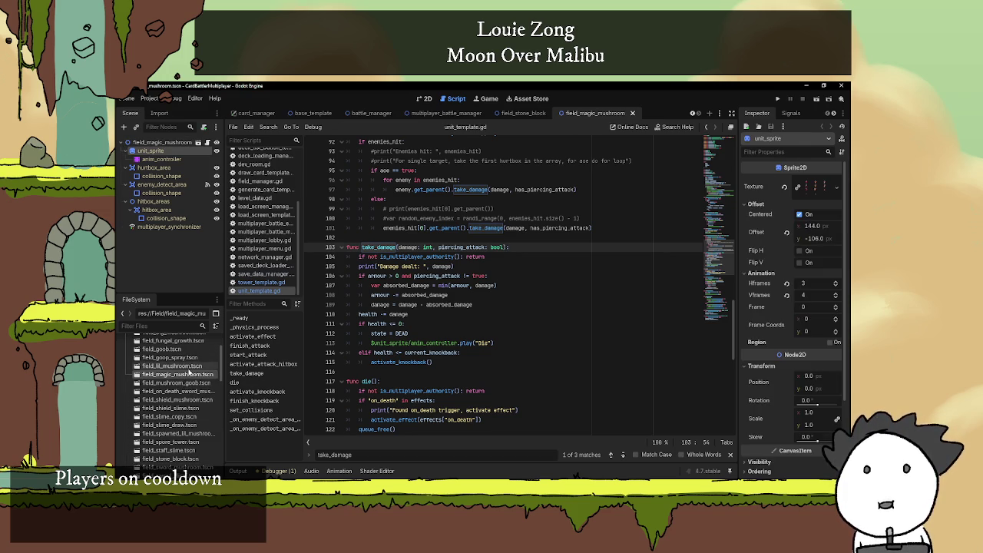
scroll(185, 355, "up", 2)
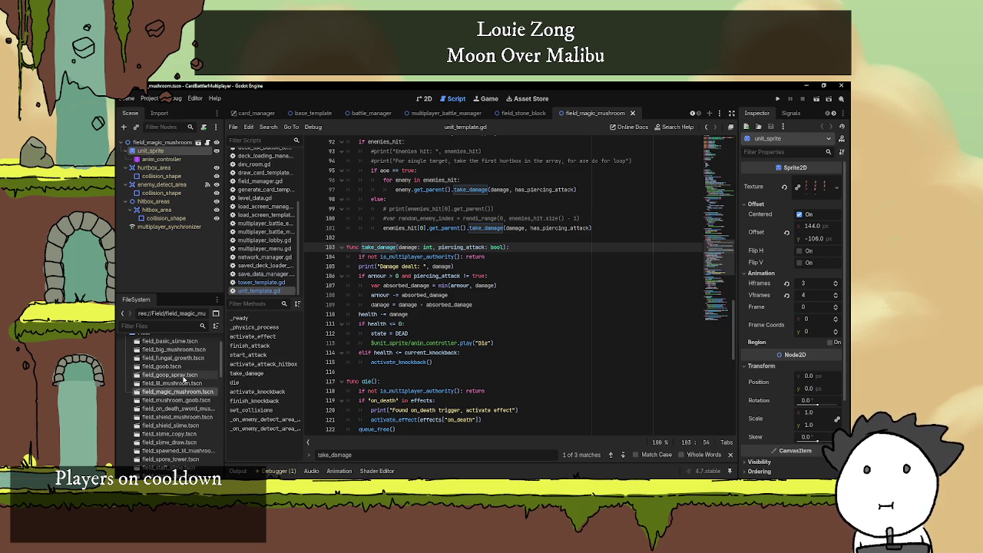
scroll(189, 378, "down", 2)
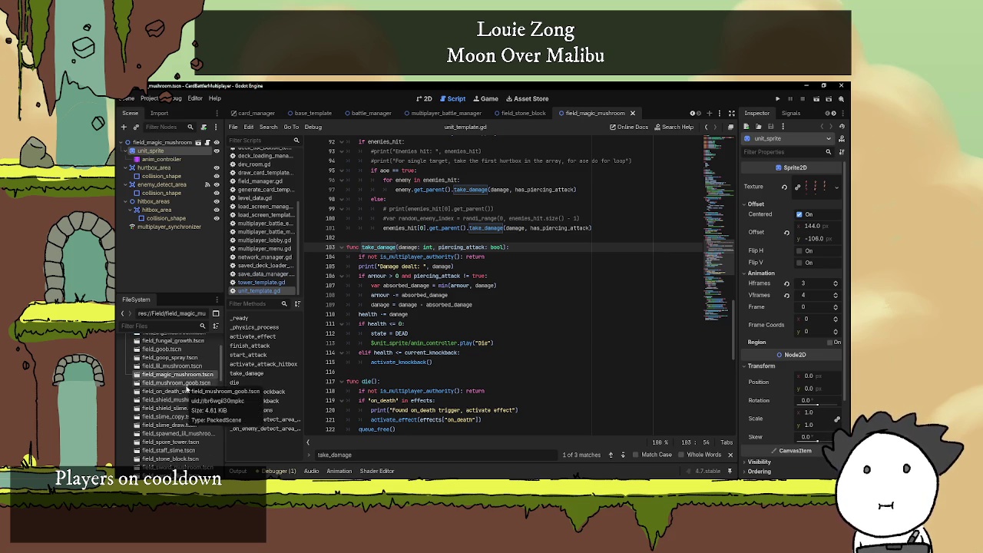
scroll(189, 405, "down", 2)
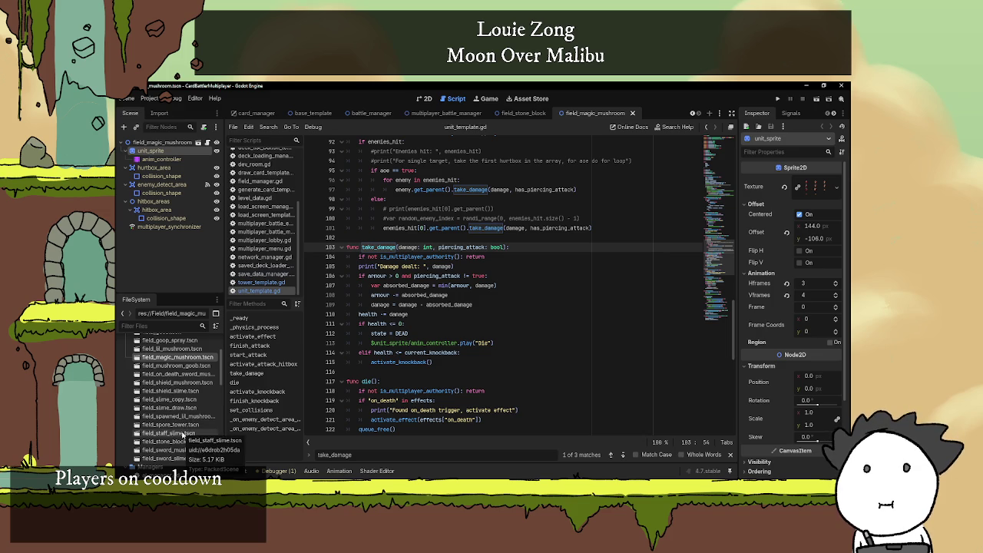
double_click(185, 433)
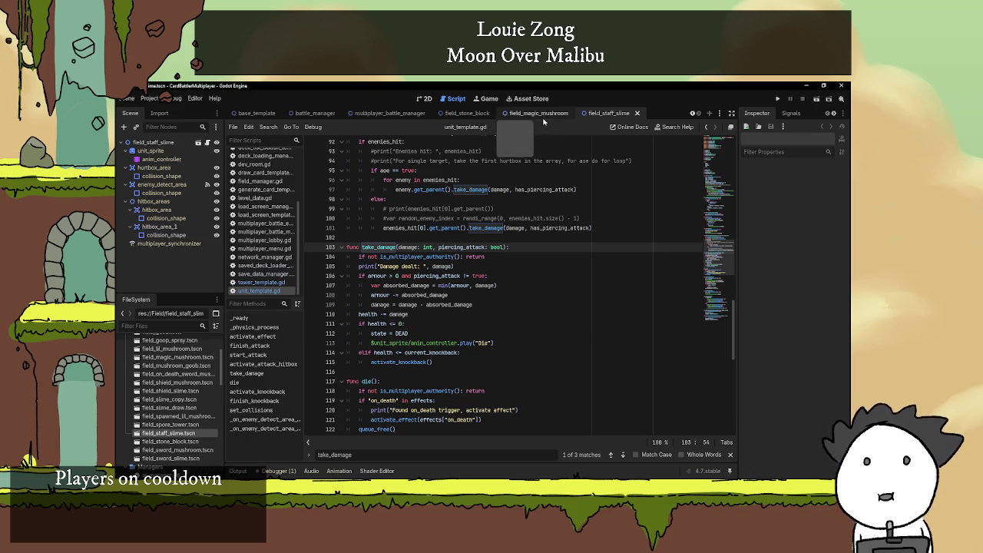
Step: Turn on Has Piercing Attack for the field_staff_slime root and save the scene
left_click(424, 98)
scroll(501, 228, "down", 3)
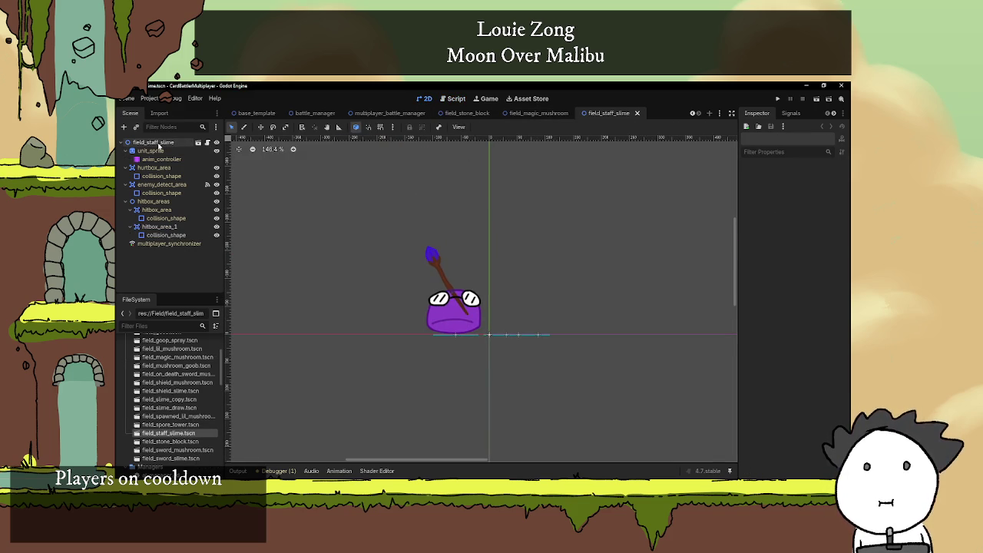
left_click(159, 145)
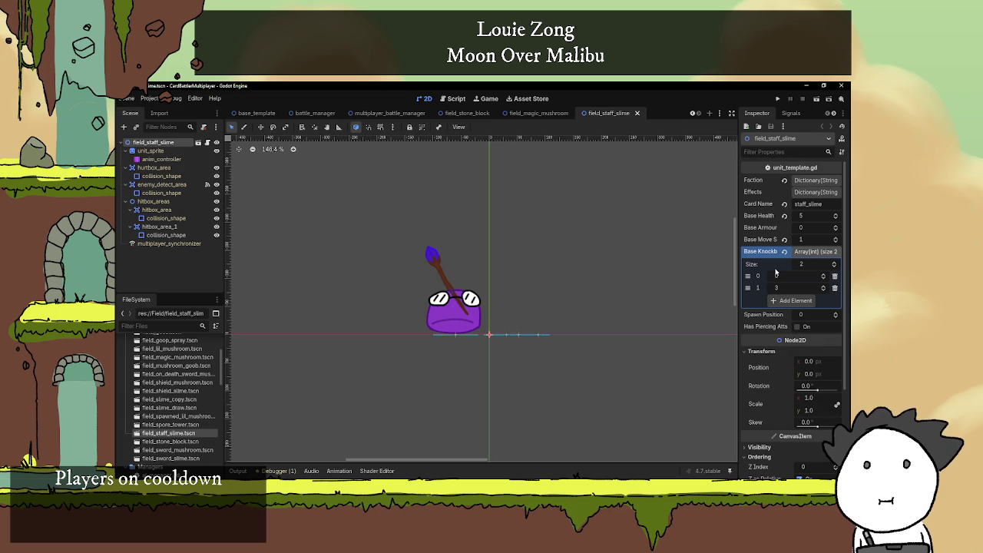
left_click(797, 327)
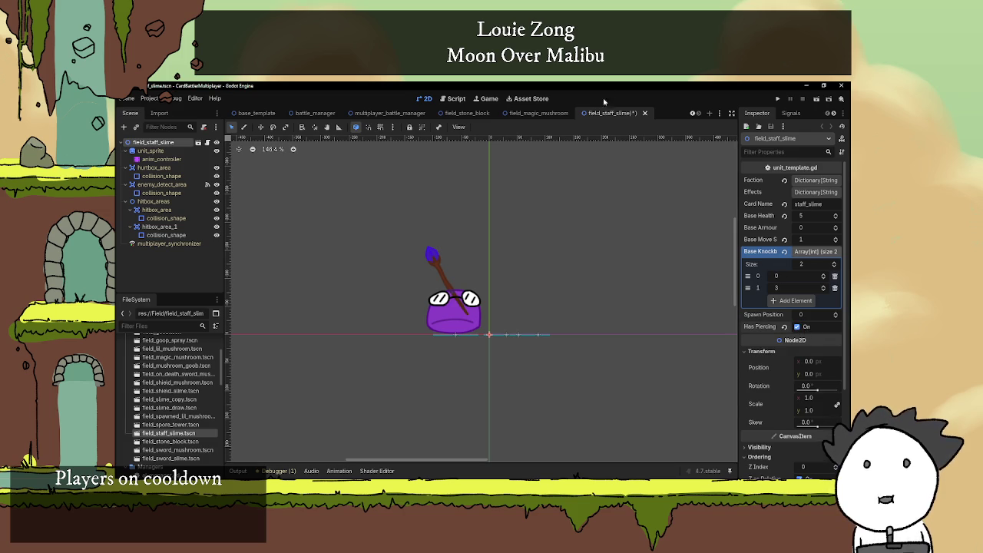
key("ctrl+s")
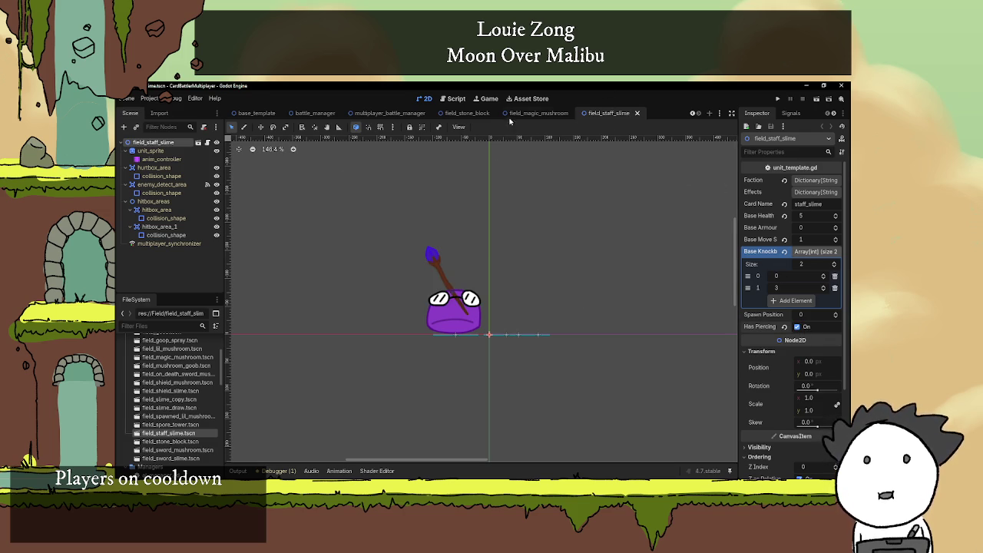
Step: Turn on Has Piercing Attack for the field_magic_mushroom root and save the scene
left_click(521, 118)
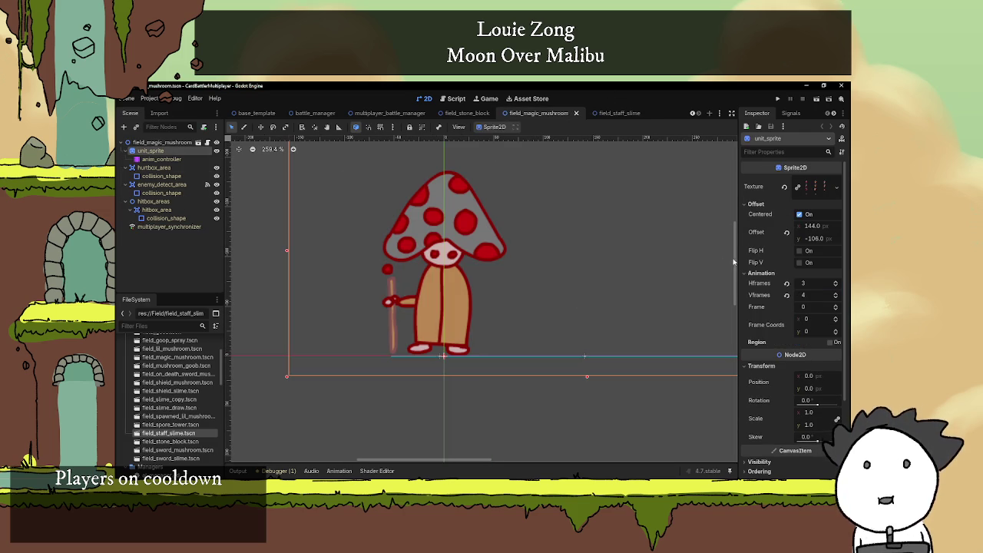
left_click(187, 143)
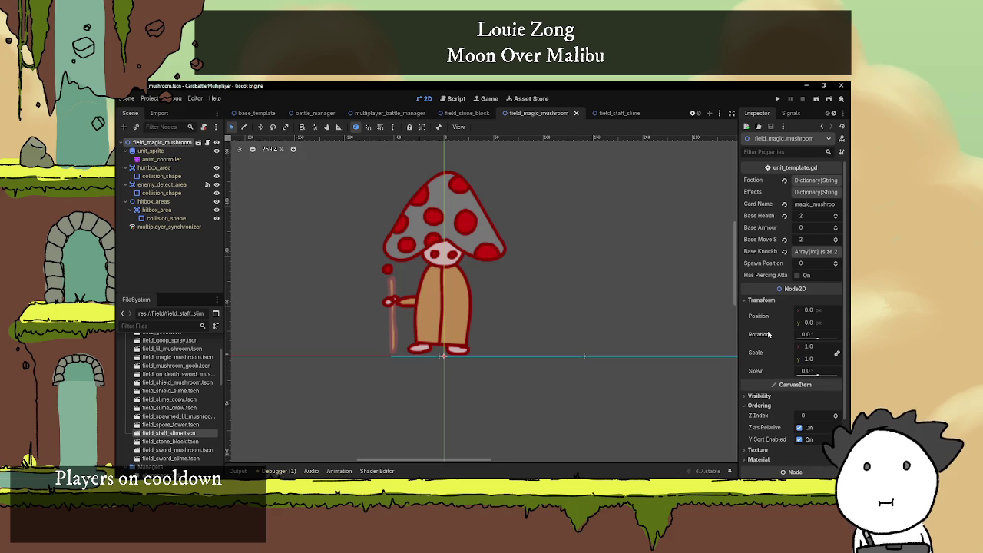
left_click(796, 275)
key("ctrl+s")
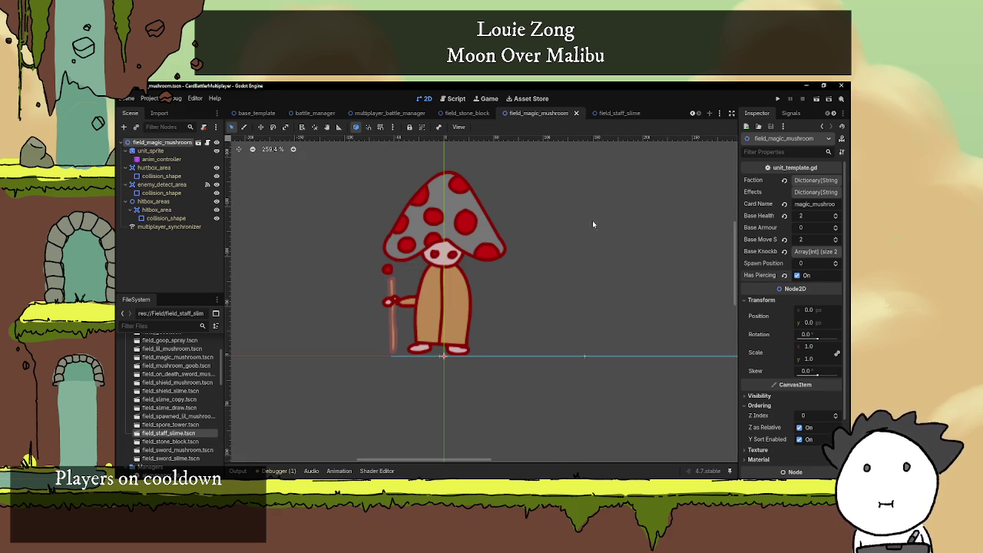
Step: Close the field_magic_mushroom and field_staff_slime scene tabs
scroll(592, 220, "down", 1)
scroll(584, 231, "up", 1)
scroll(586, 200, "down", 1)
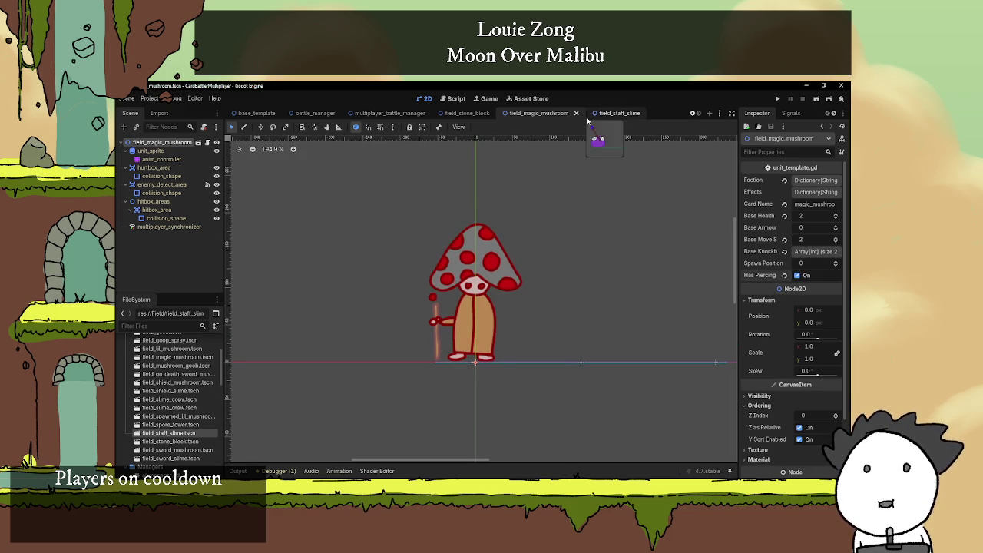
left_click(577, 112)
left_click(577, 113)
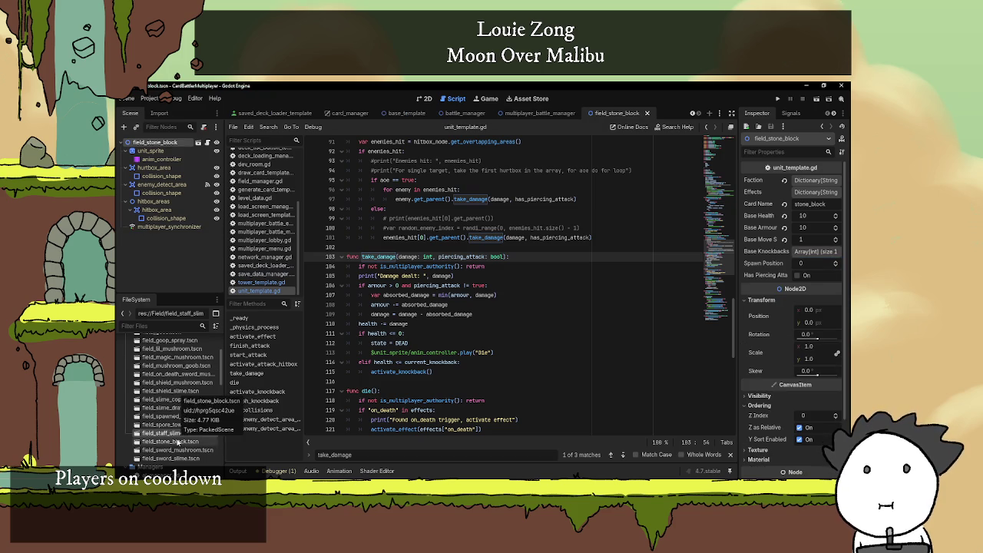
Step: Expand the Cards folder and open card_magic_mushroom.tscn
scroll(179, 419, "up", 1)
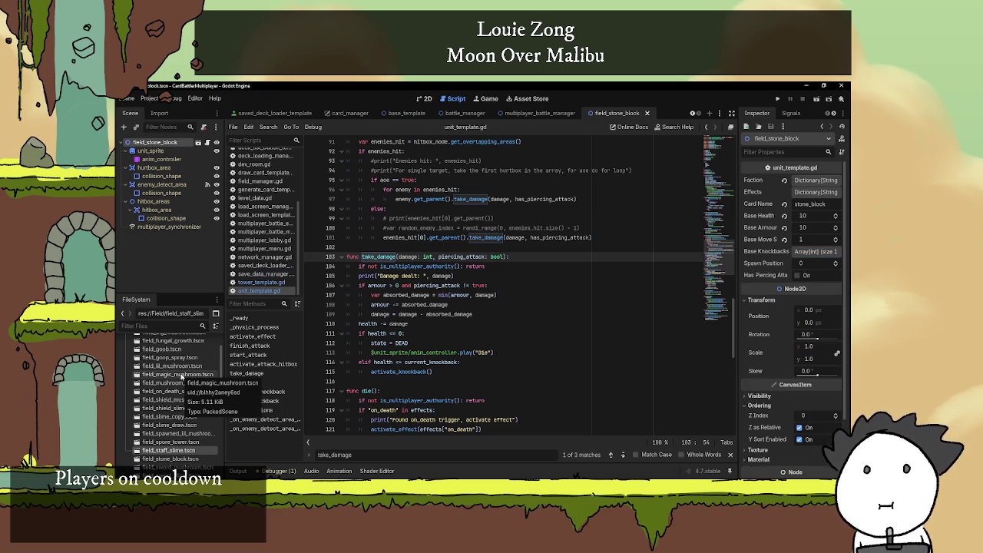
scroll(182, 376, "up", 2)
scroll(181, 376, "up", 1)
left_click(127, 358)
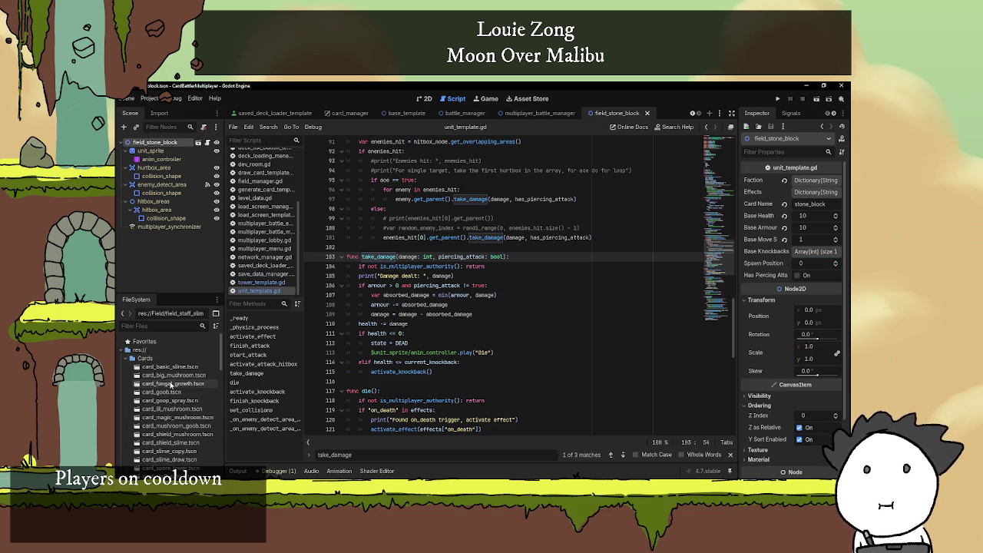
scroll(178, 388, "down", 1)
scroll(174, 440, "down", 1)
double_click(177, 383)
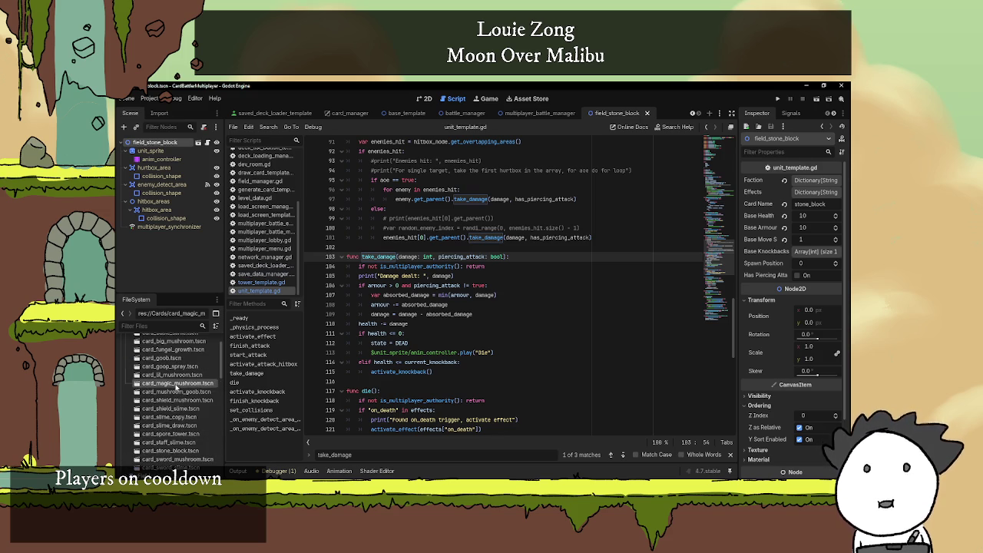
Step: Set the Magic Mush card root's Card Cost to 8 and save the scene
left_click(424, 98)
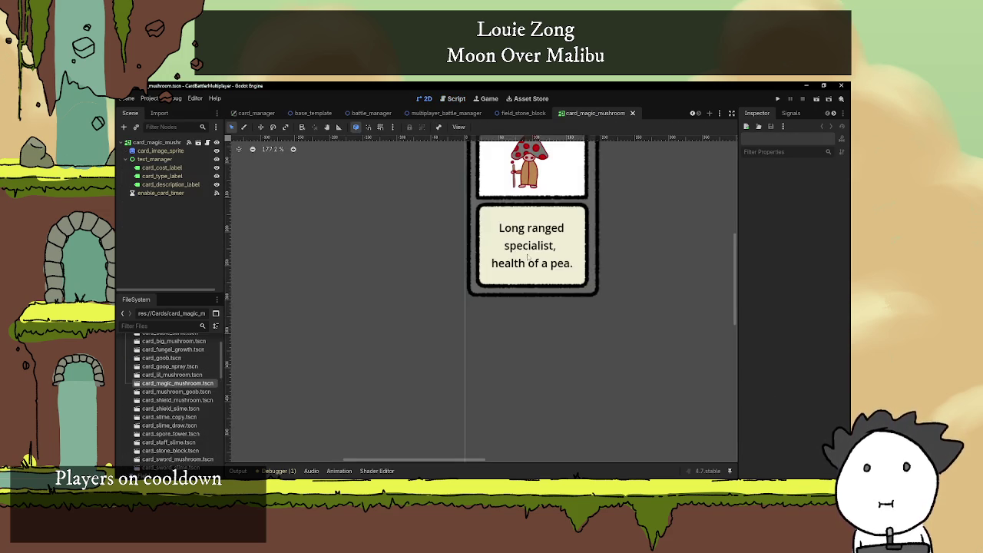
scroll(509, 307, "up", 3)
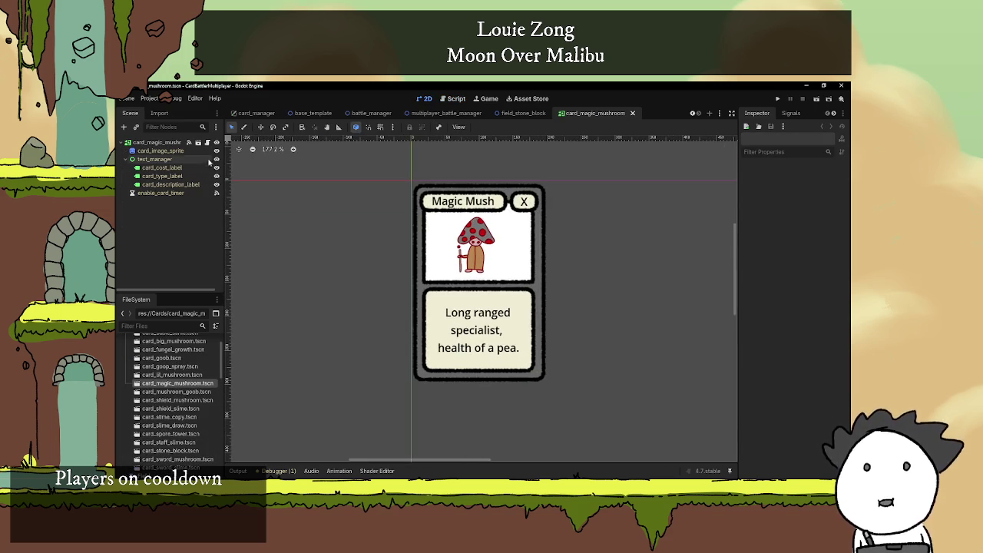
left_click(172, 144)
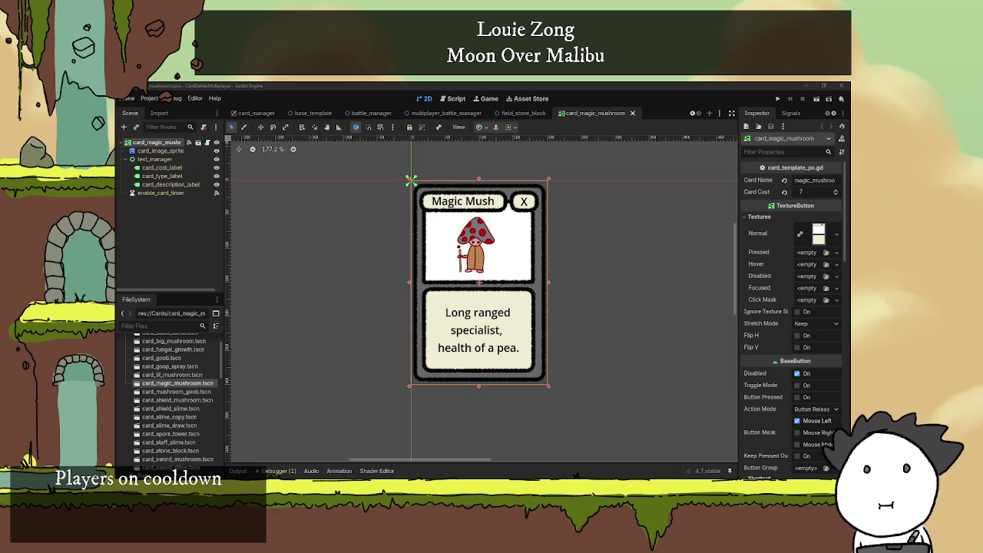
left_click(804, 193)
type("8")
key("Return")
key("ctrl+s")
Step: Open card_staff_slime.tscn from the Cards folder
key("ctrl+shift+Tab")
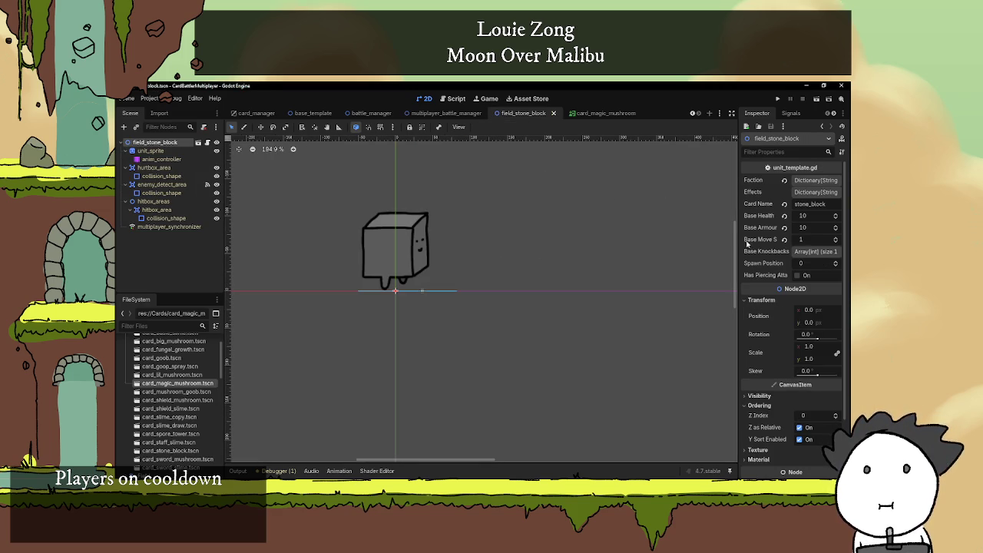
left_click(581, 115)
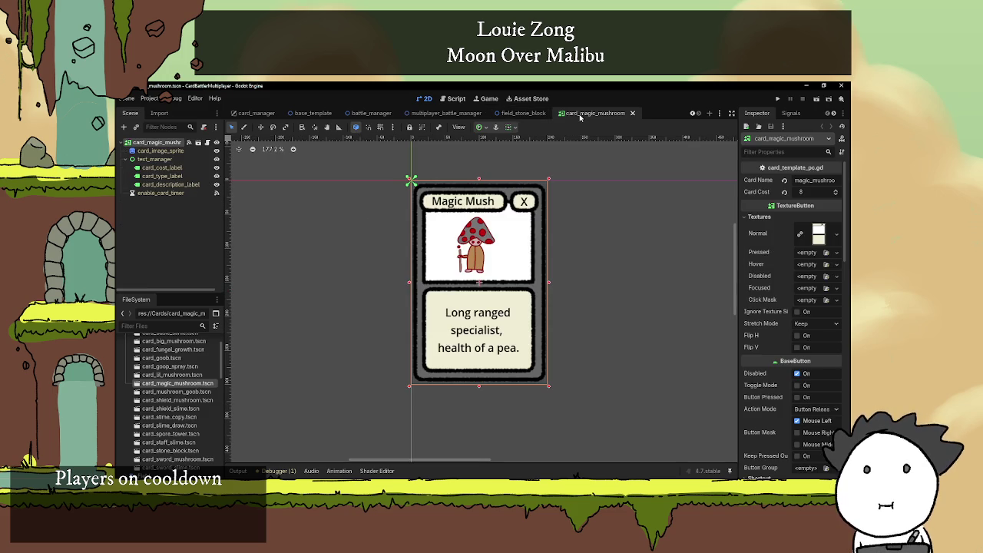
scroll(183, 442, "up", 3)
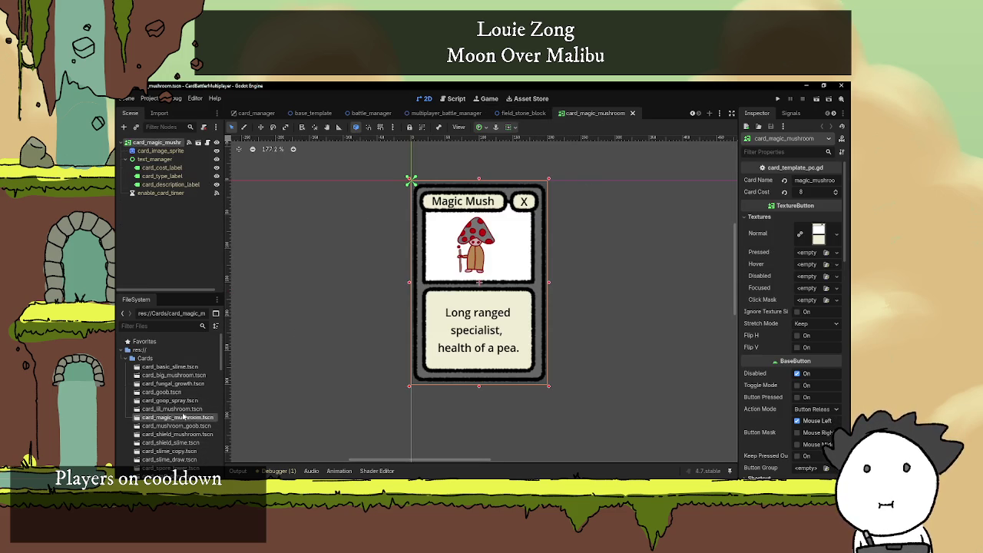
scroll(184, 418, "down", 2)
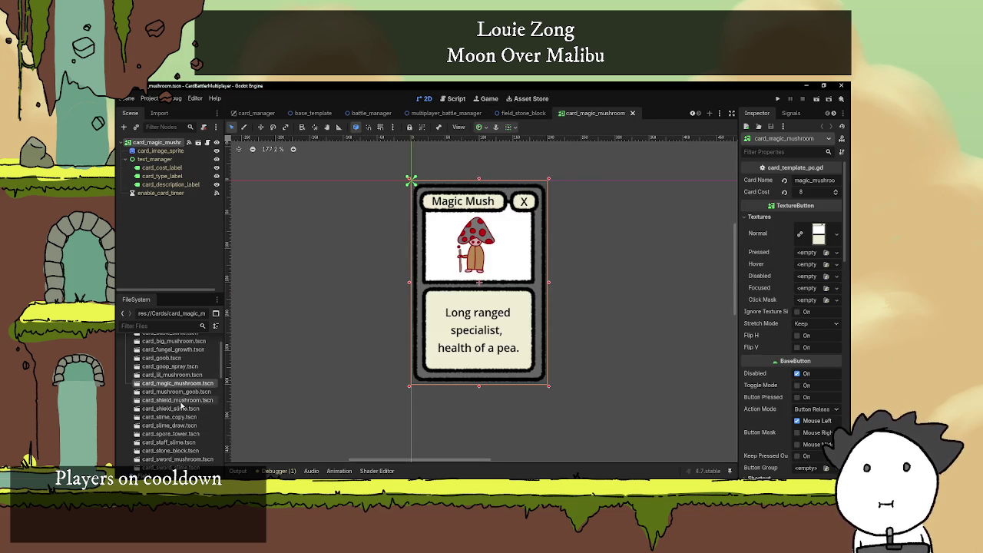
double_click(176, 443)
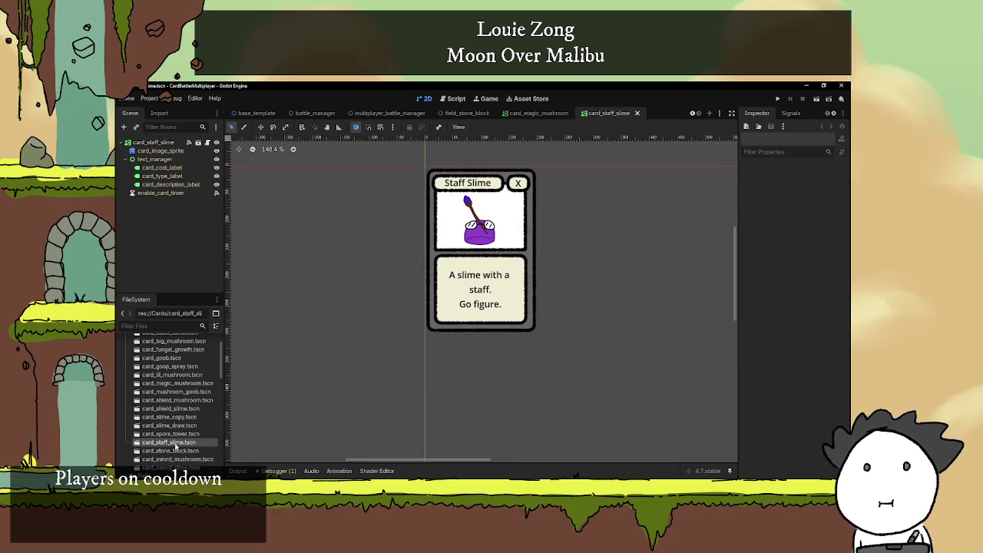
Step: Close card_staff_slime, raise Magic Mush's Card Cost to 9, save, and close its scene
left_click(157, 143)
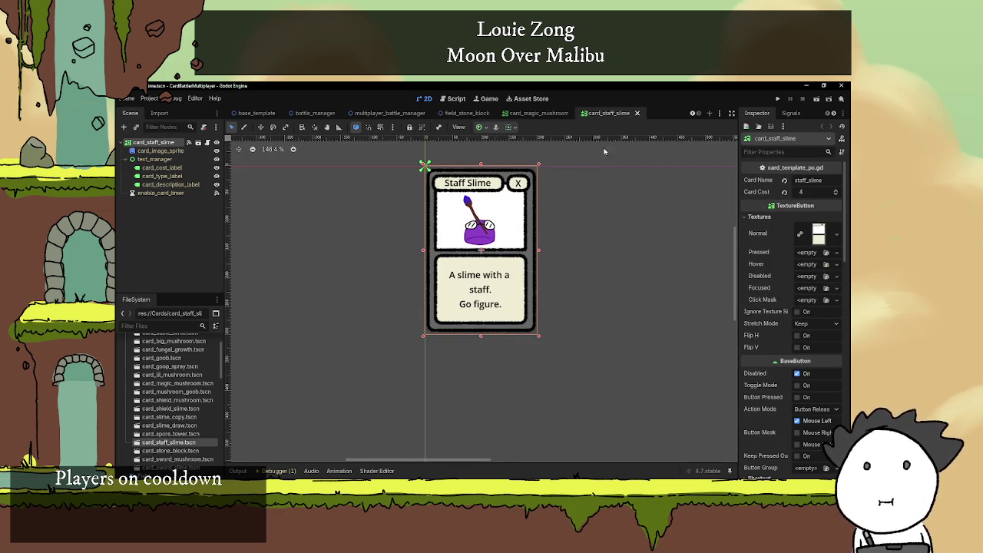
left_click(637, 113)
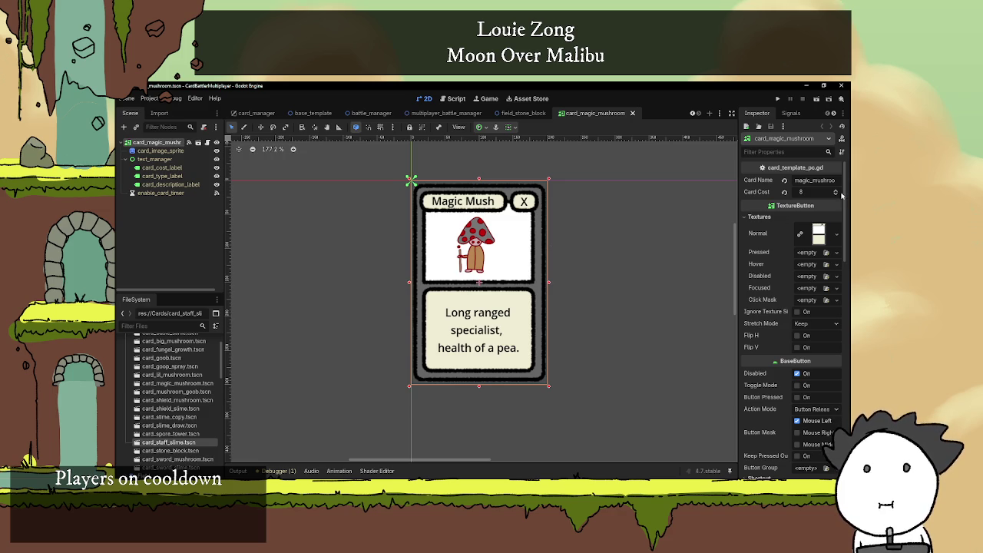
left_click(836, 190)
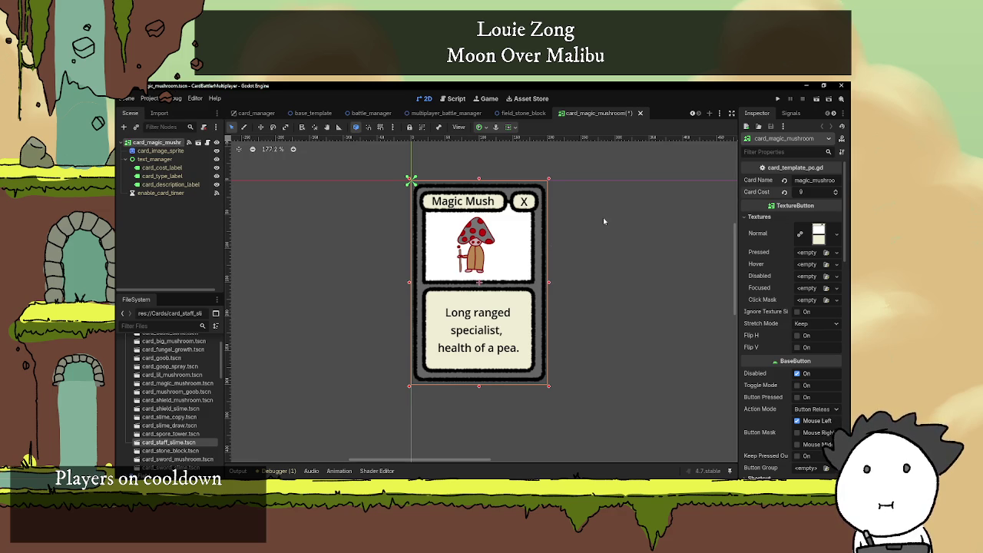
left_click(603, 217)
key("ctrl+s")
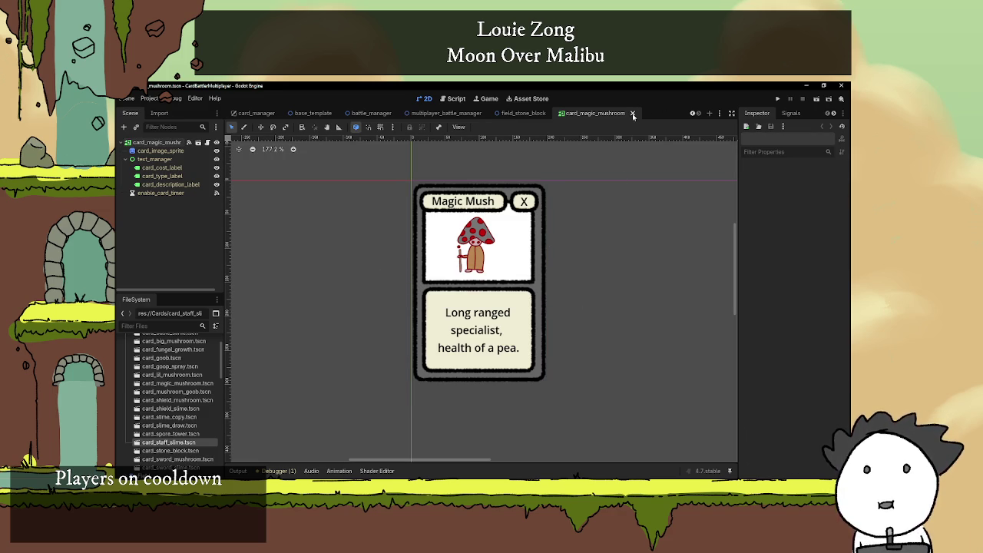
left_click(633, 114)
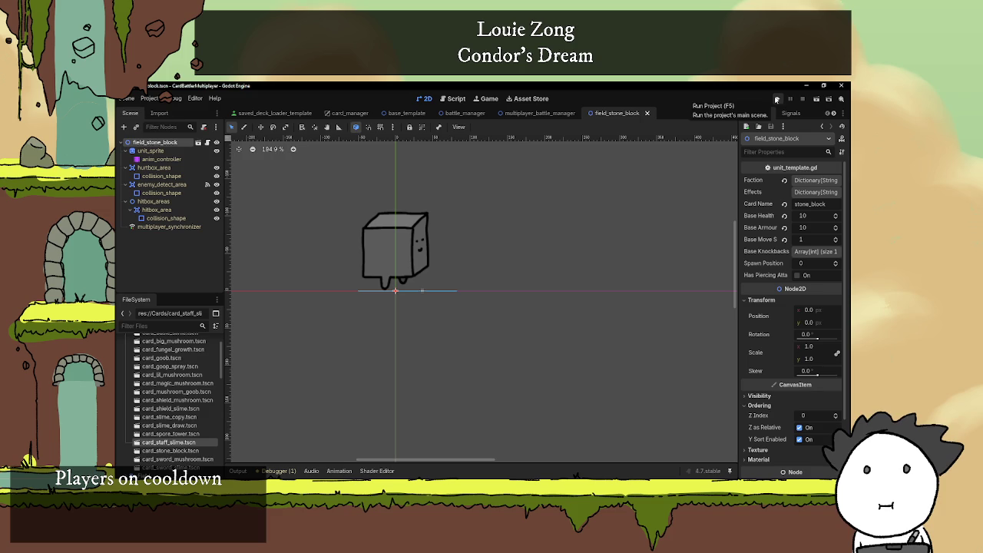
Step: Run the project and open the Deckbuilder screen from the game's main menu
left_click(777, 99)
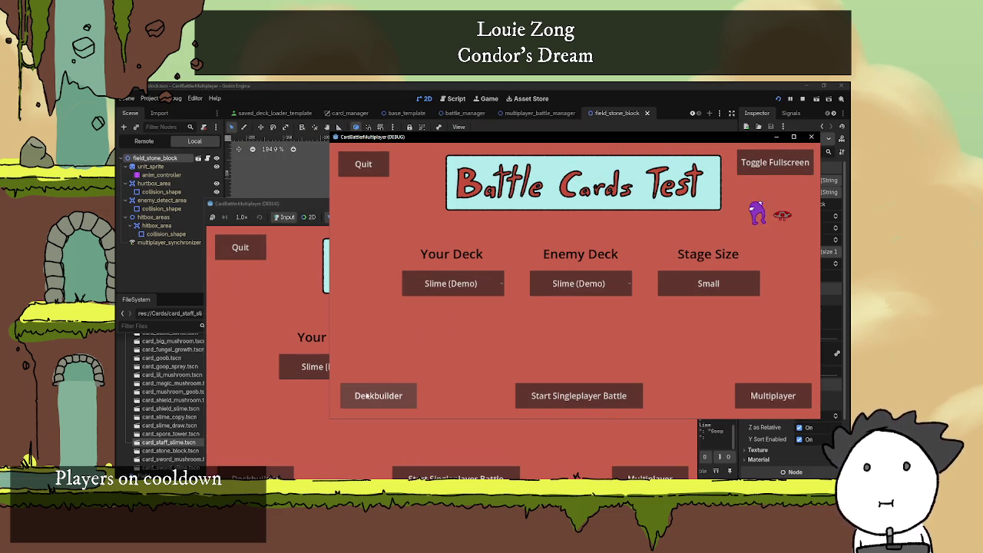
left_click_drag(307, 204, 253, 114)
left_click(235, 382)
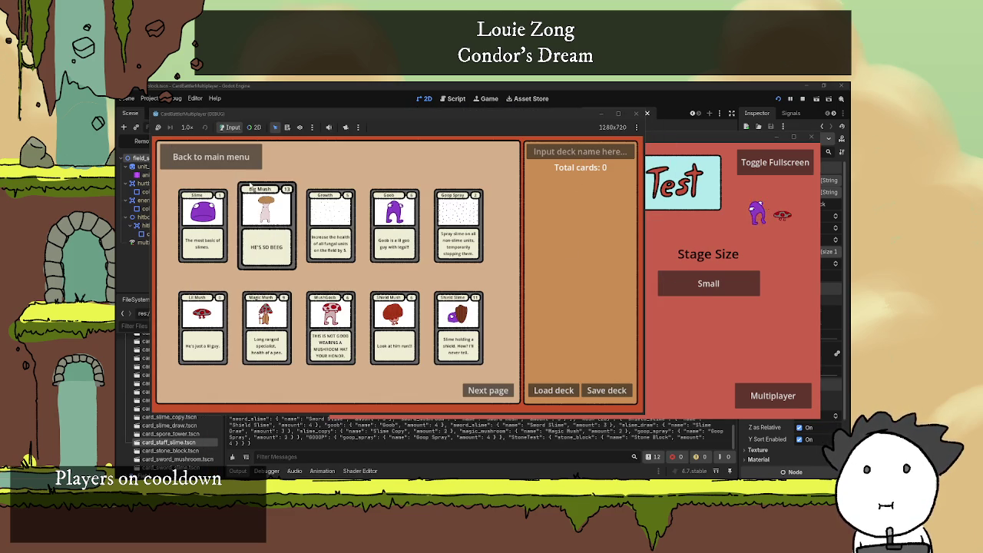
Step: Load the GOOOP saved deck and remove one Goop Spray card
left_click(554, 390)
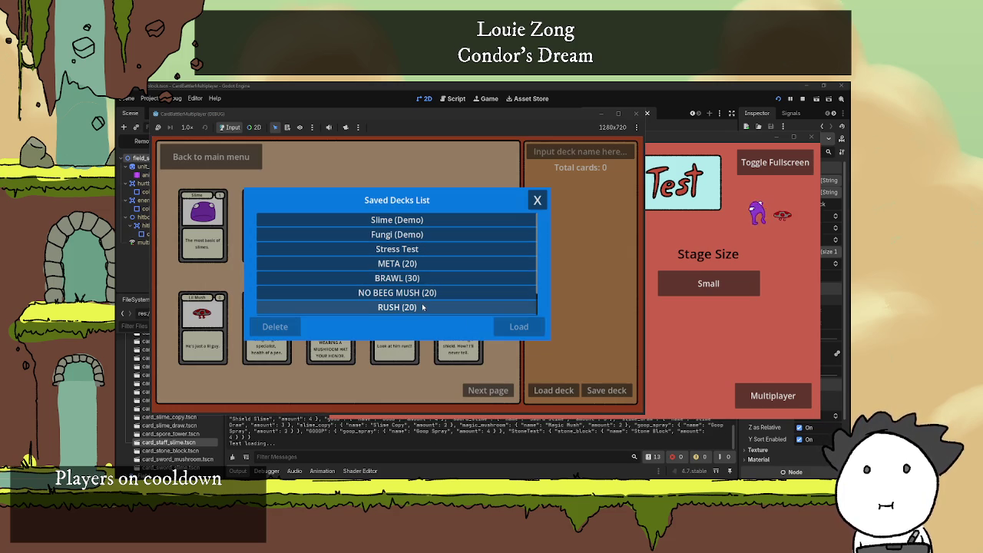
scroll(490, 314, "down", 2)
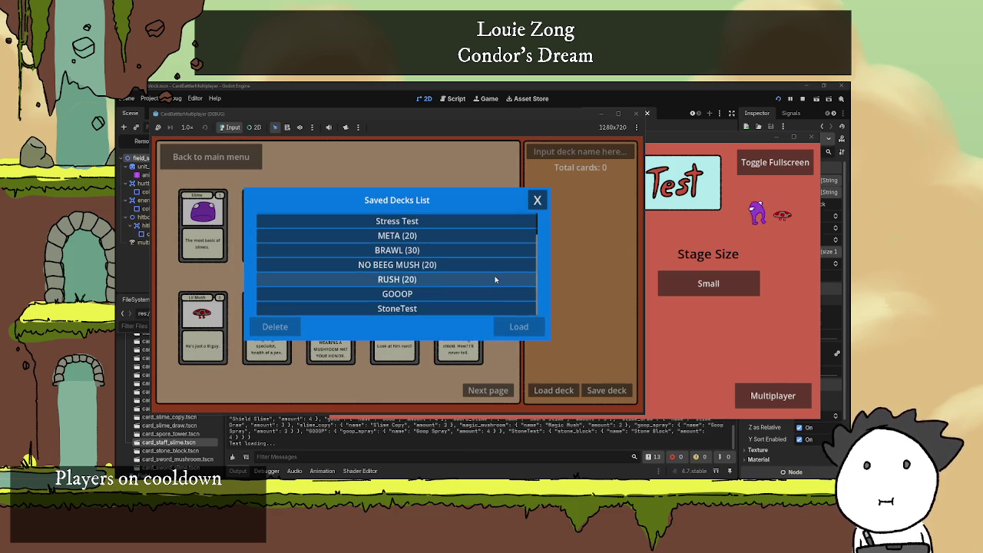
left_click(461, 297)
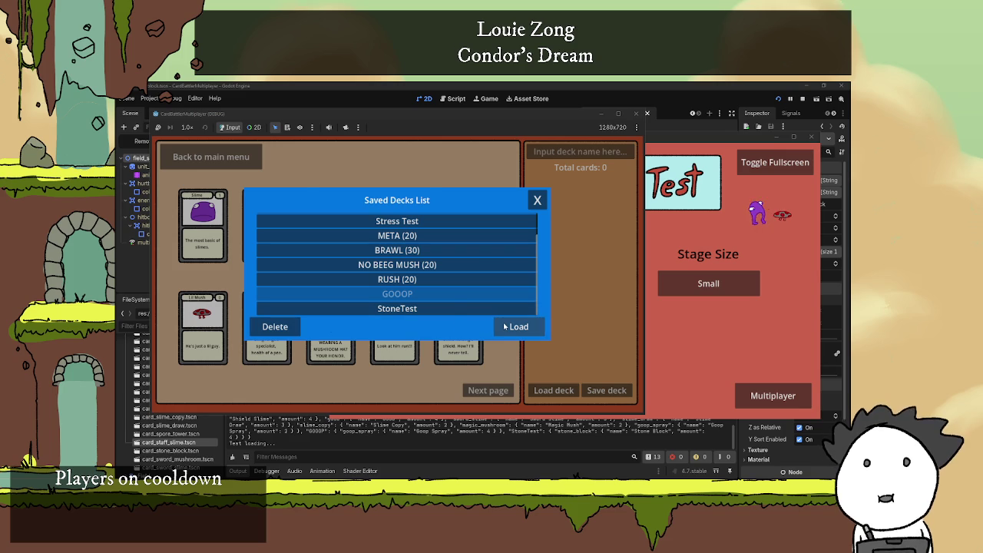
left_click(508, 326)
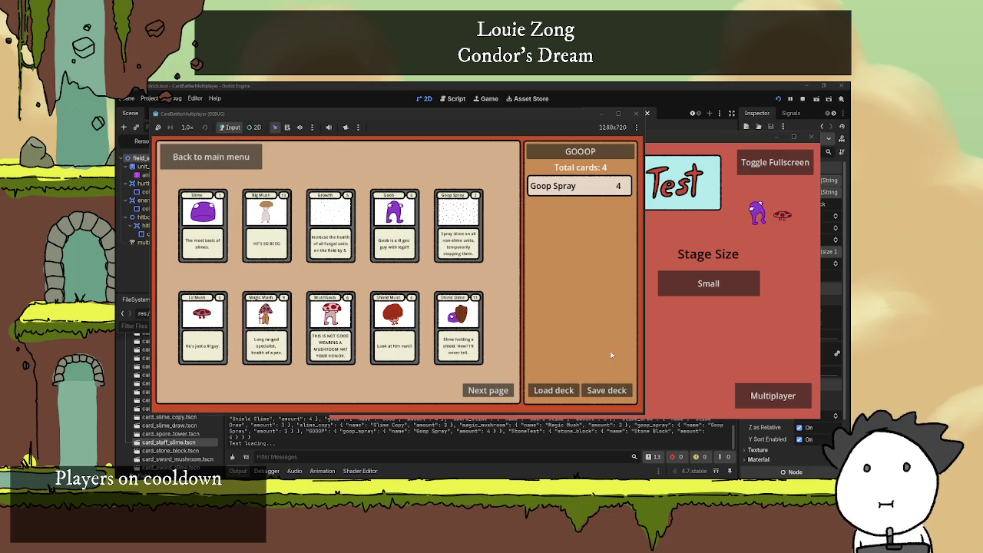
left_click(590, 192)
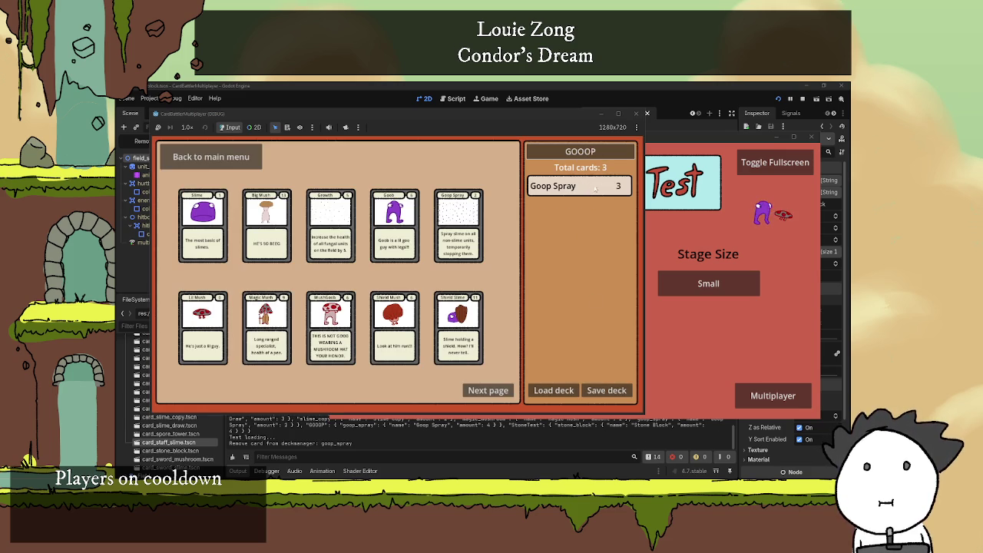
Step: Delete the GOOOP deck from the saved decks list
left_click(588, 390)
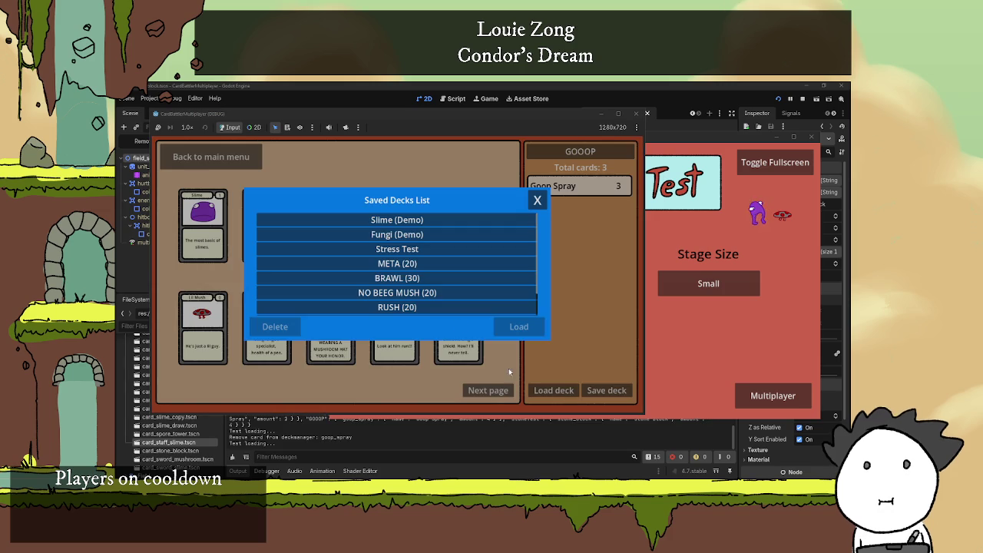
scroll(427, 300, "down", 2)
left_click(428, 297)
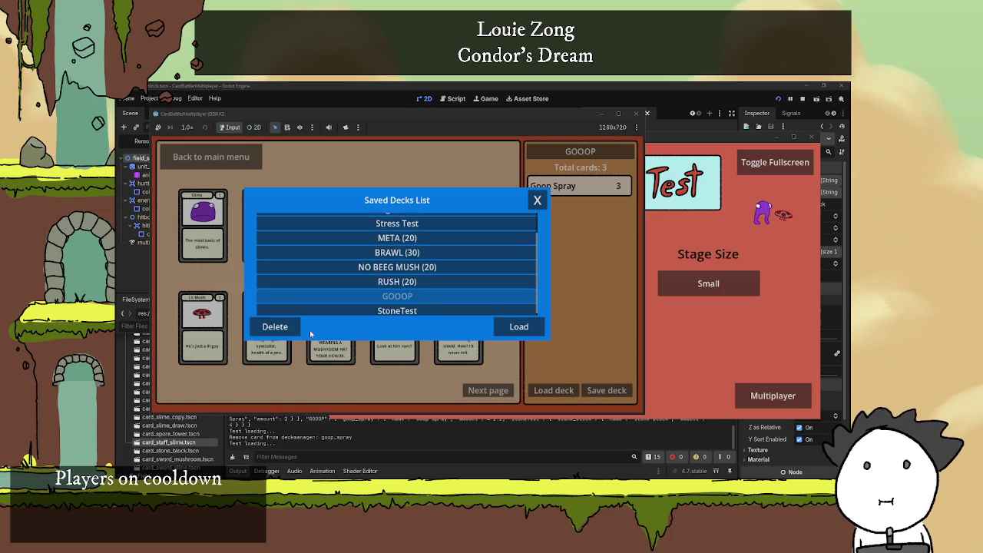
left_click(290, 330)
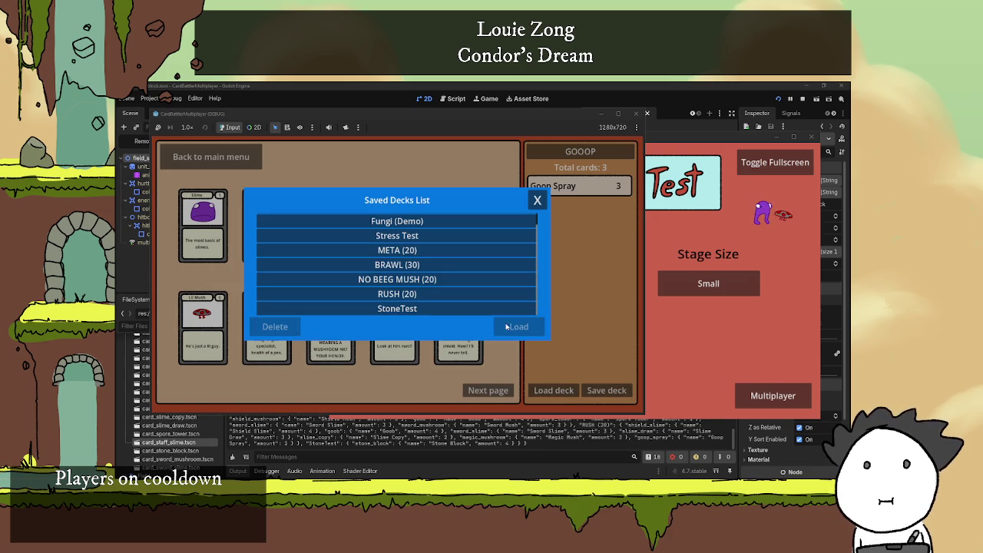
left_click(538, 199)
Step: Rename the deck to 'Pierce Test' and remove all Goop Spray cards
left_click(604, 150)
double_click(605, 151)
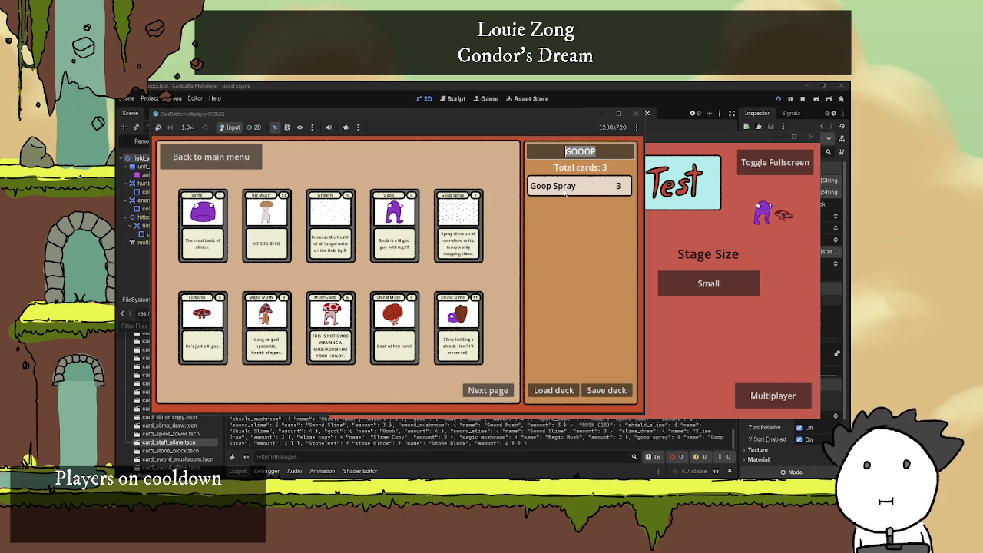
type("Pierce Te")
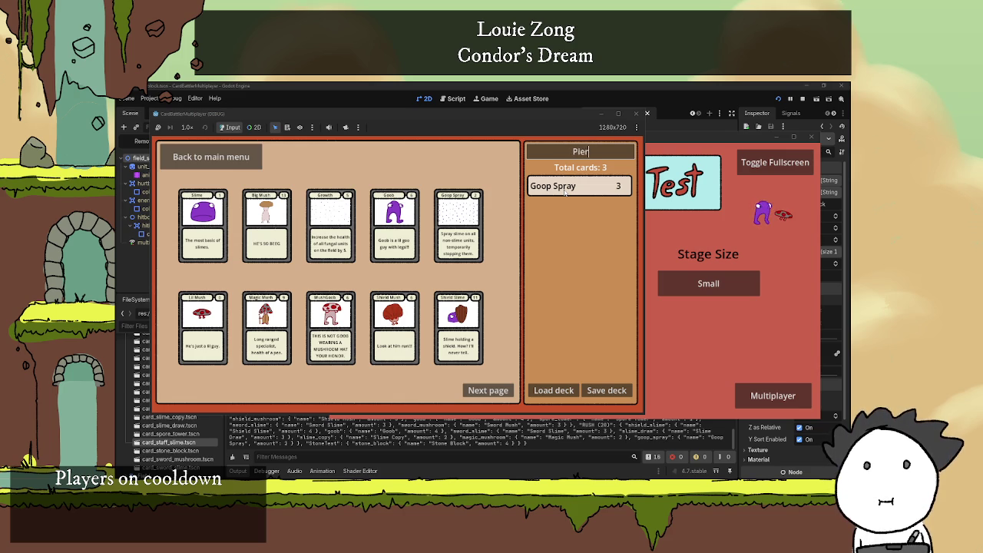
type("st")
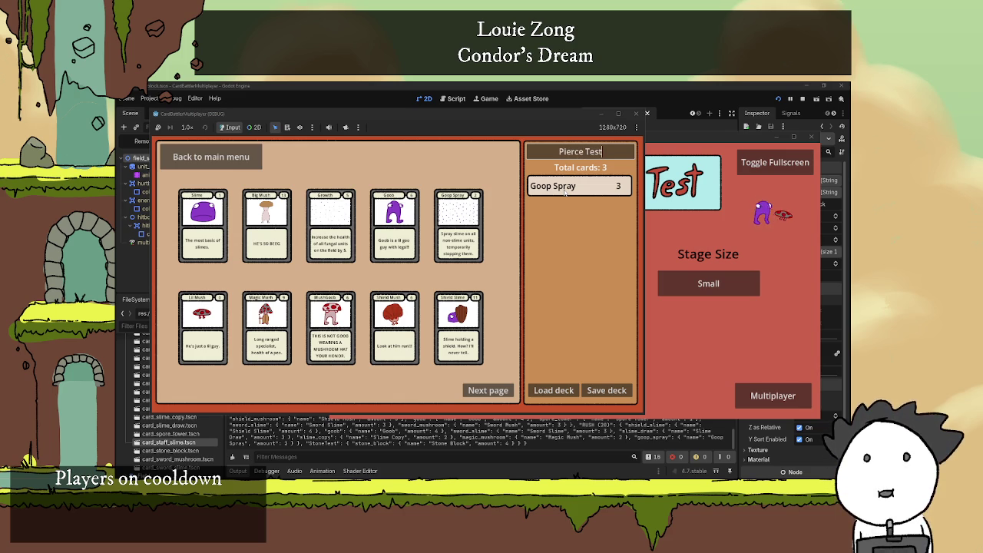
triple_click(566, 189)
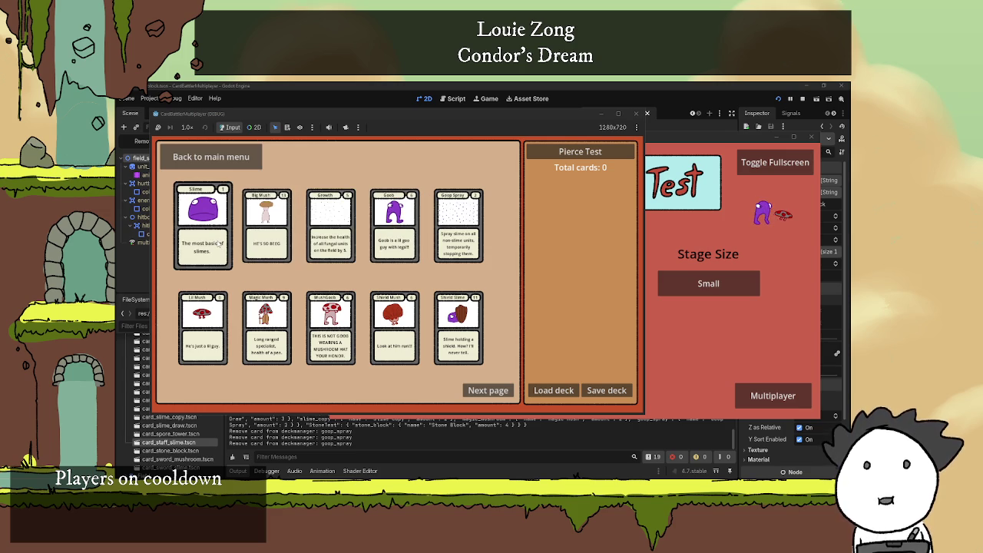
Step: Add Magic Mush 2, Stone Block 4, Staff Slime 4, Sword Mush 3 and save the deck
double_click(252, 323)
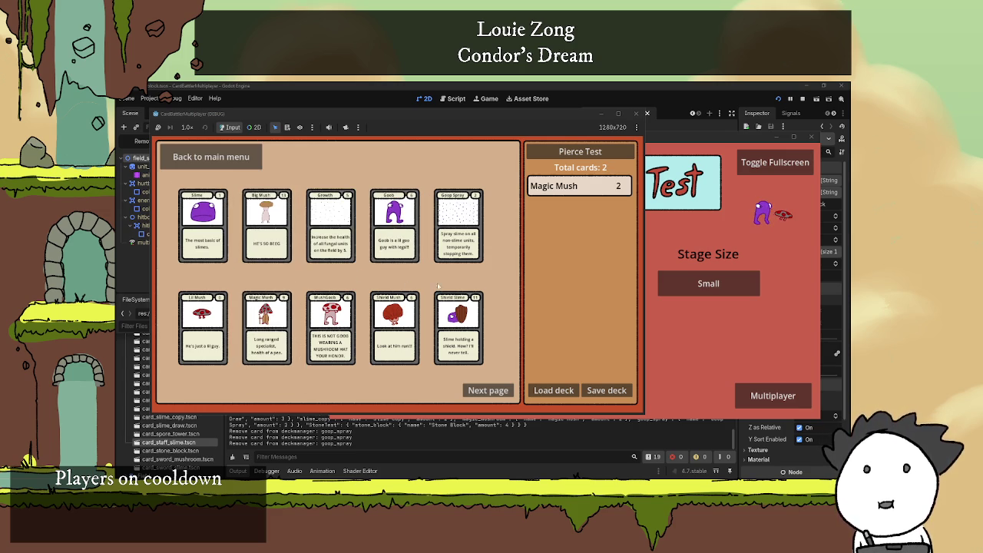
left_click(491, 392)
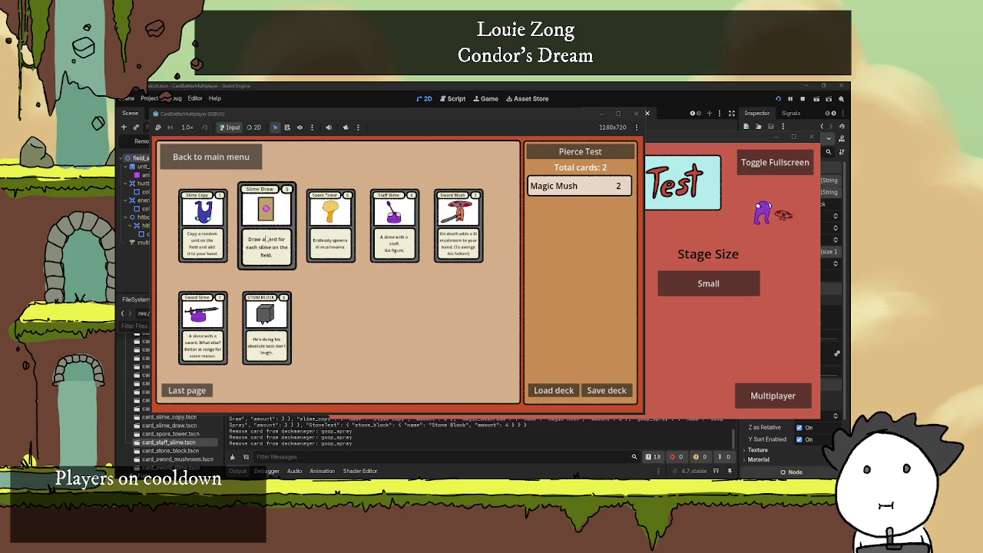
double_click(277, 330)
double_click(277, 330)
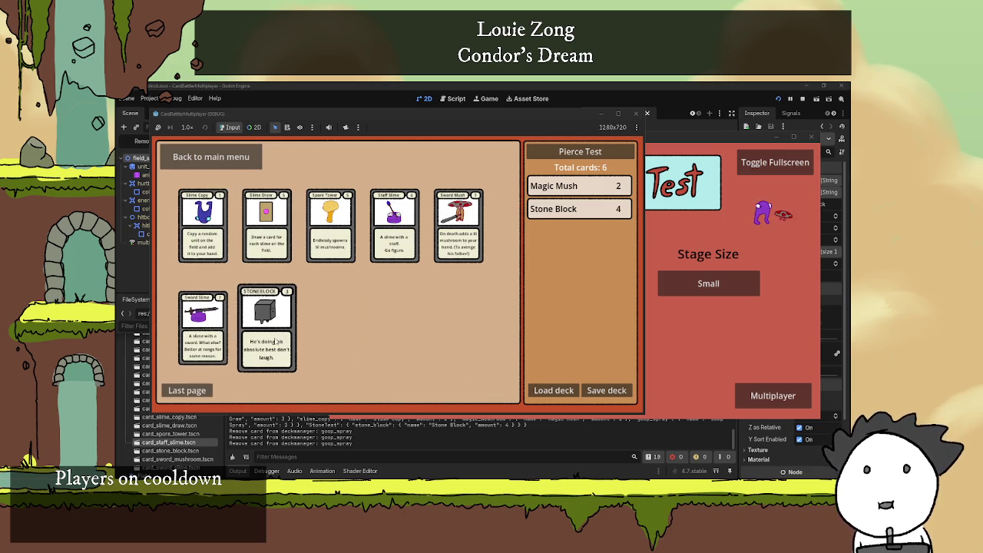
double_click(399, 234)
double_click(399, 234)
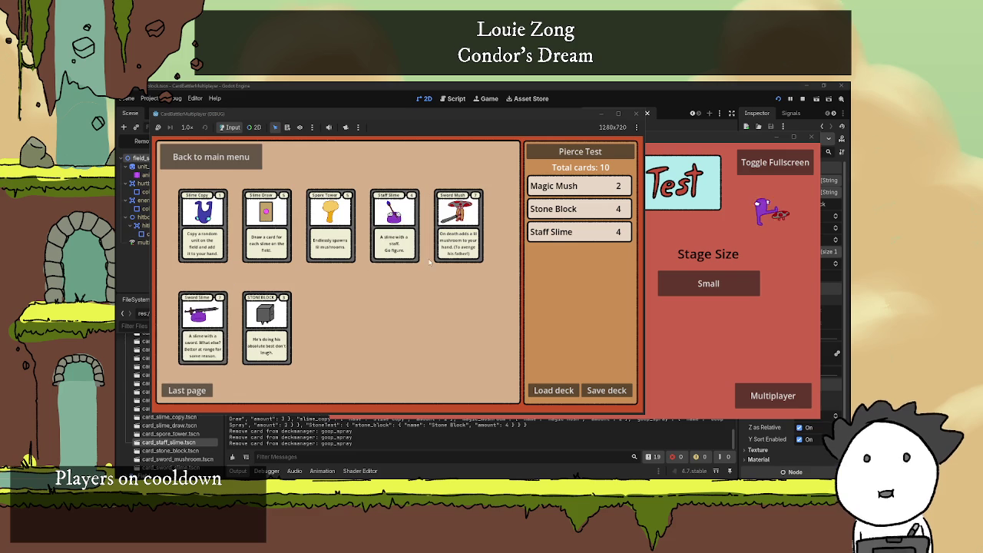
triple_click(471, 227)
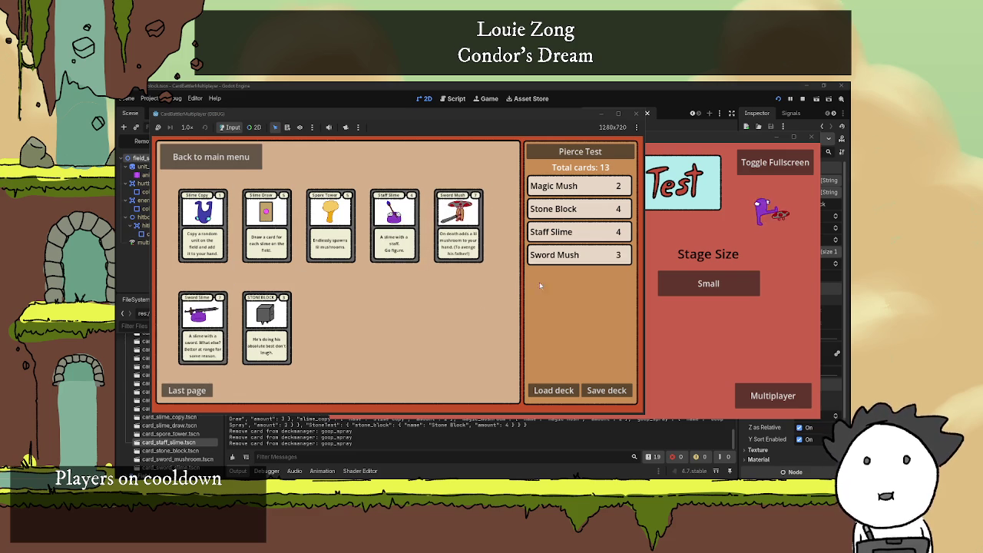
left_click(598, 392)
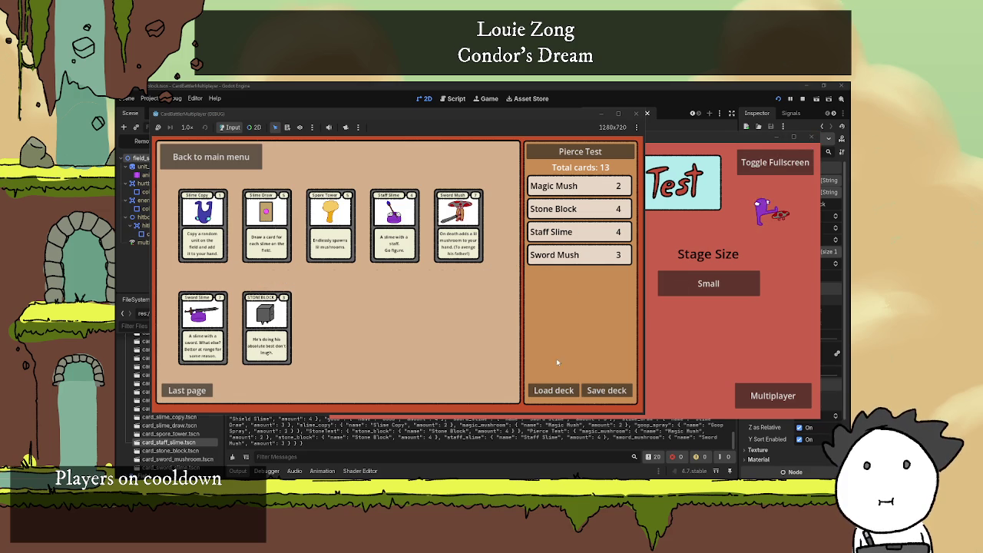
left_click(187, 391)
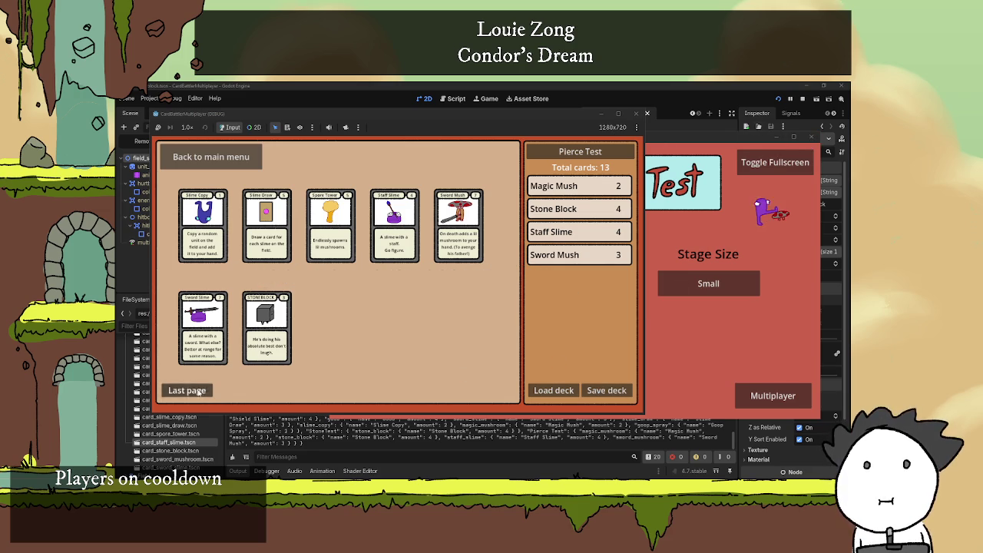
Step: Choose Pierce Test as Your Deck on the main menu, then quit the game
left_click(211, 159)
left_click(196, 388)
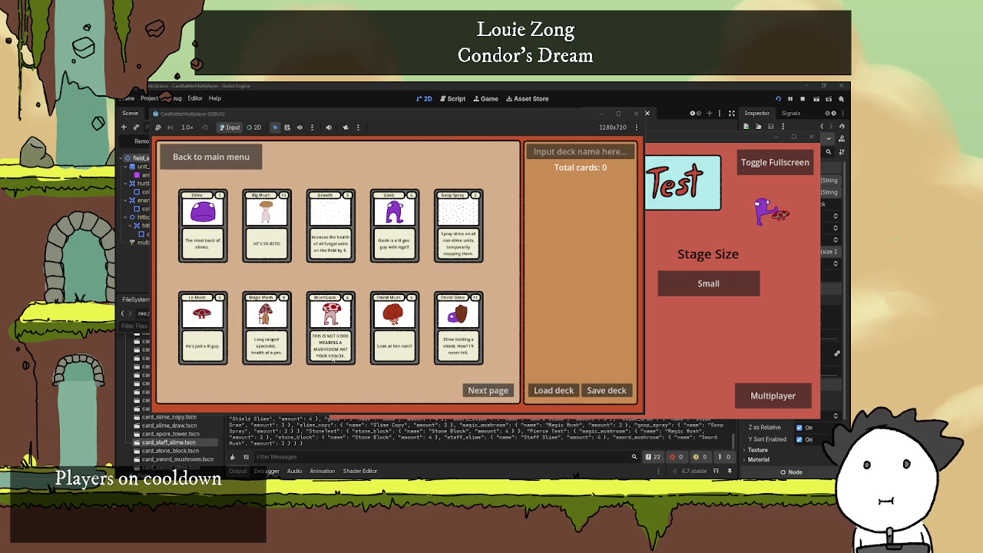
left_click(210, 156)
left_click(273, 277)
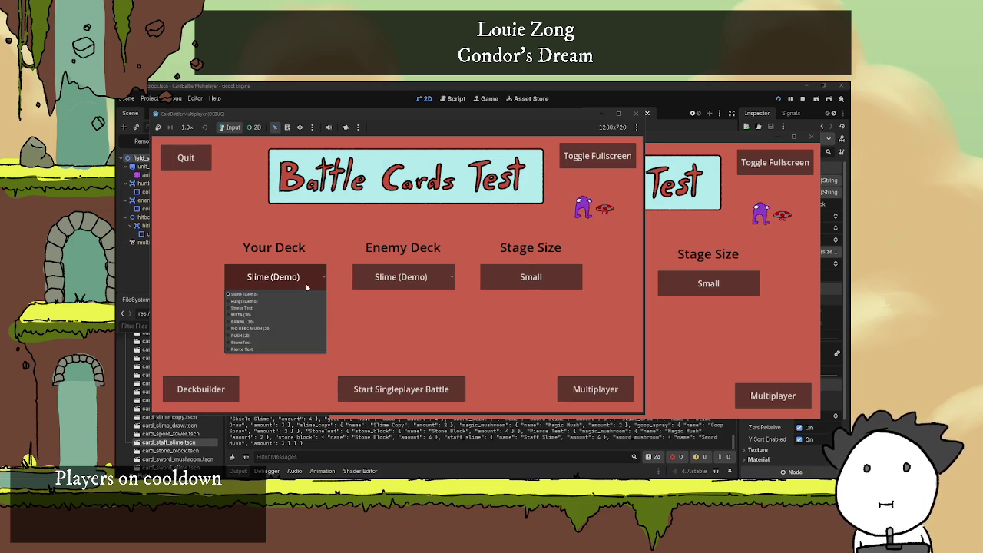
left_click(269, 351)
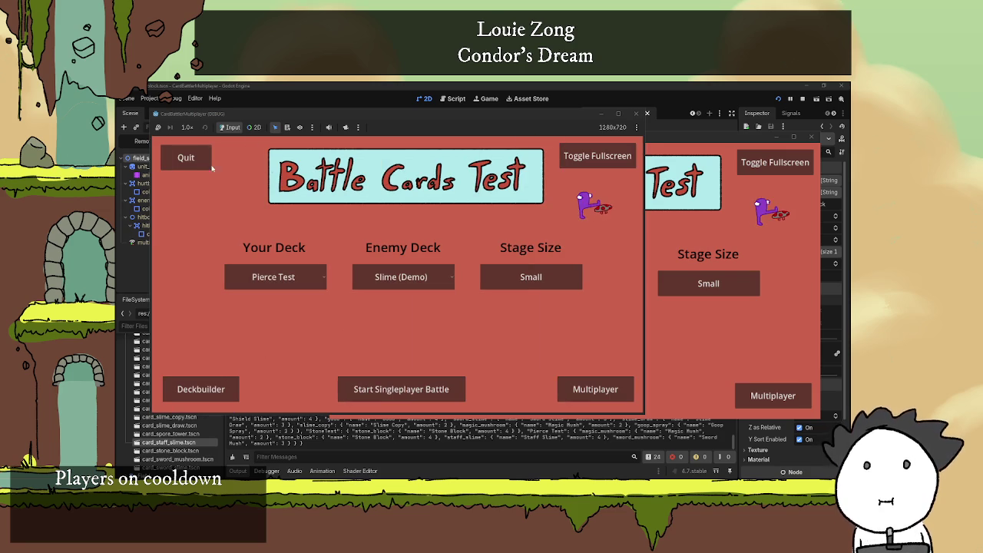
left_click(186, 158)
left_click(363, 163)
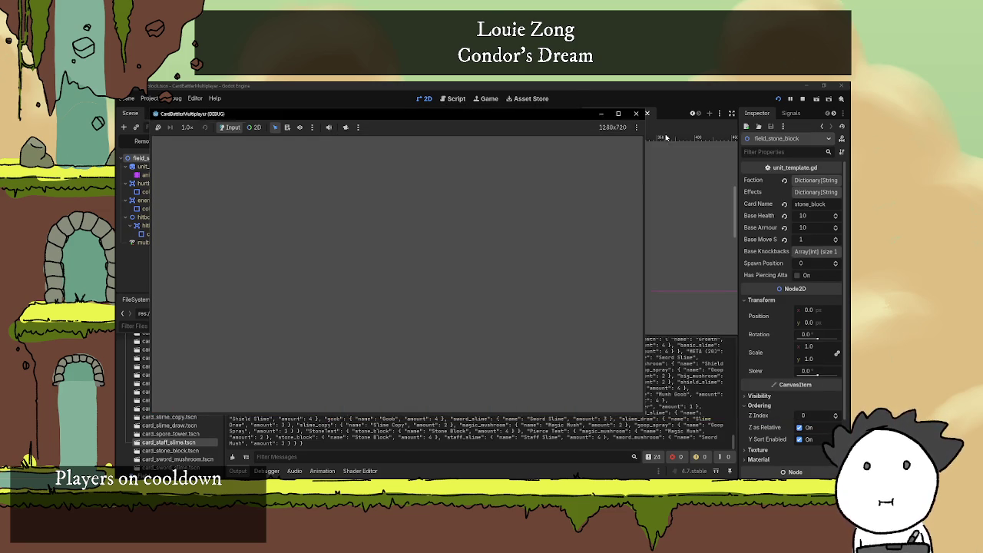
Step: Rerun the project and connect both game windows, one hosting the battle and one joining it
key("F5")
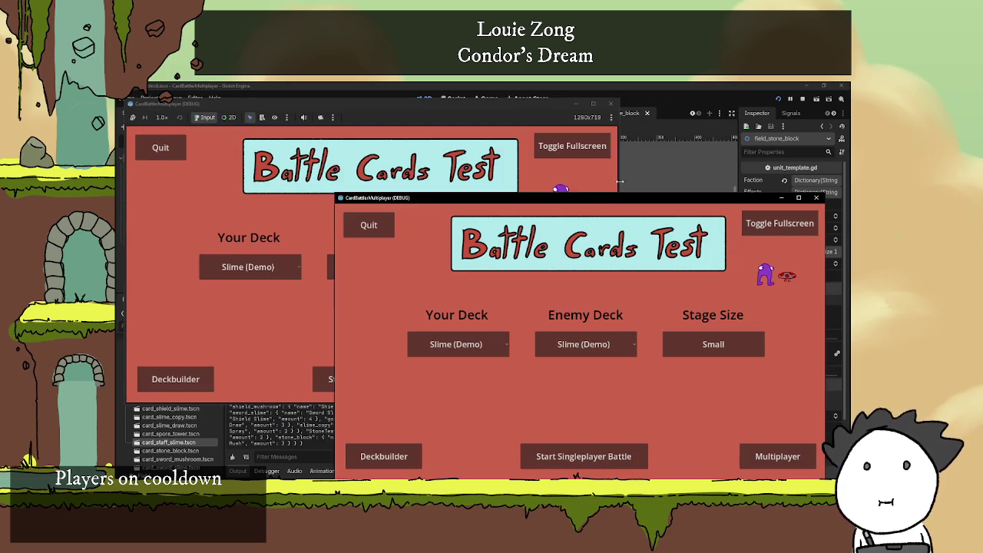
left_click(775, 436)
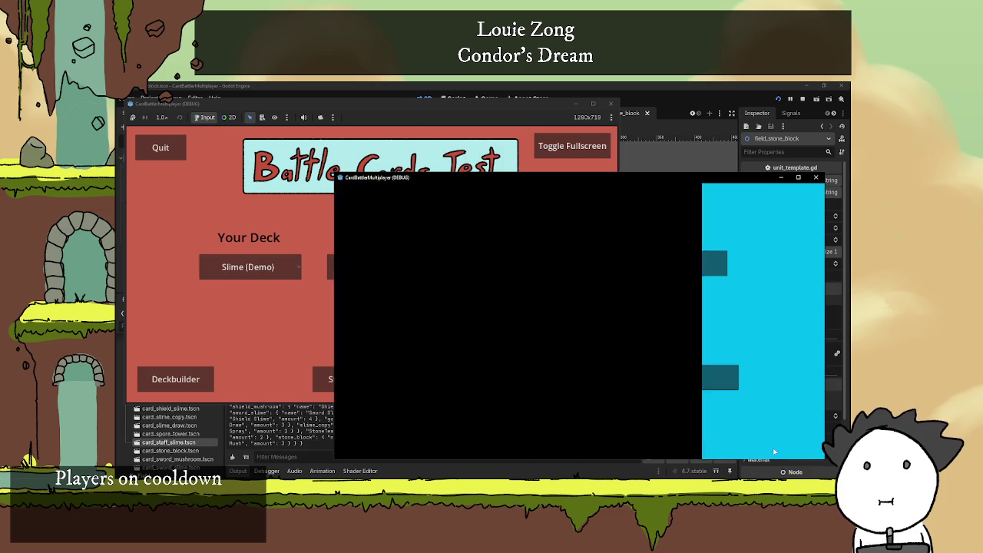
left_click(310, 323)
left_click(570, 379)
left_click(487, 205)
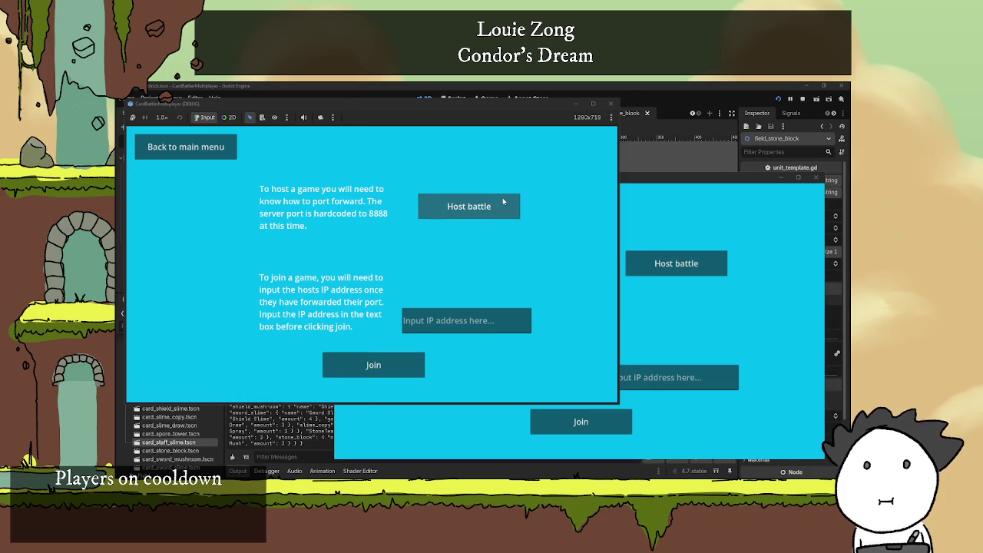
left_click(647, 377)
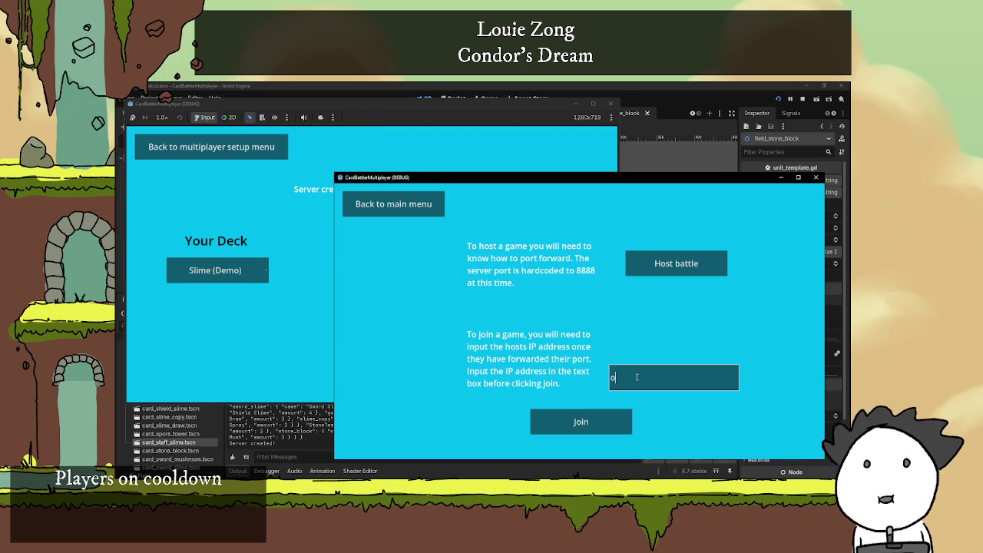
type("localhost")
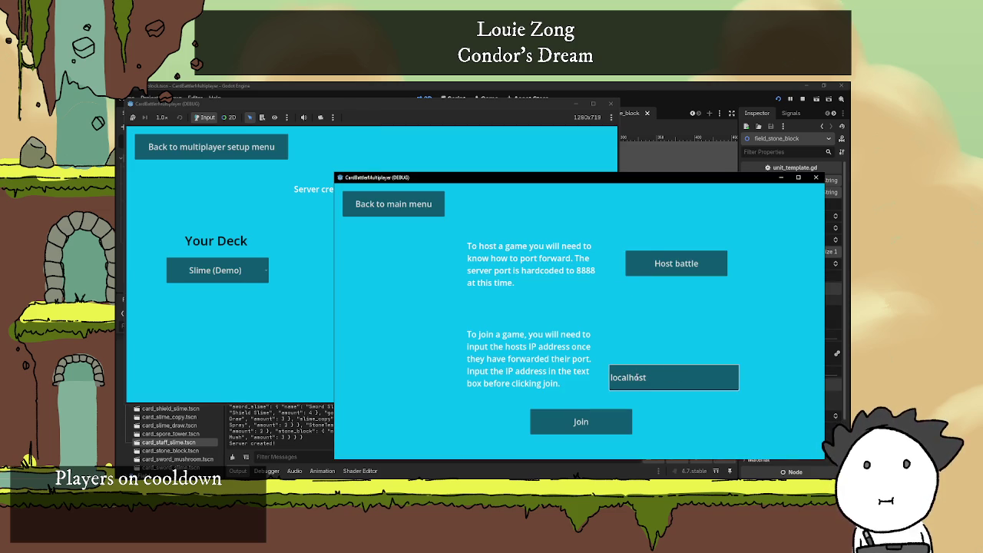
left_click(583, 422)
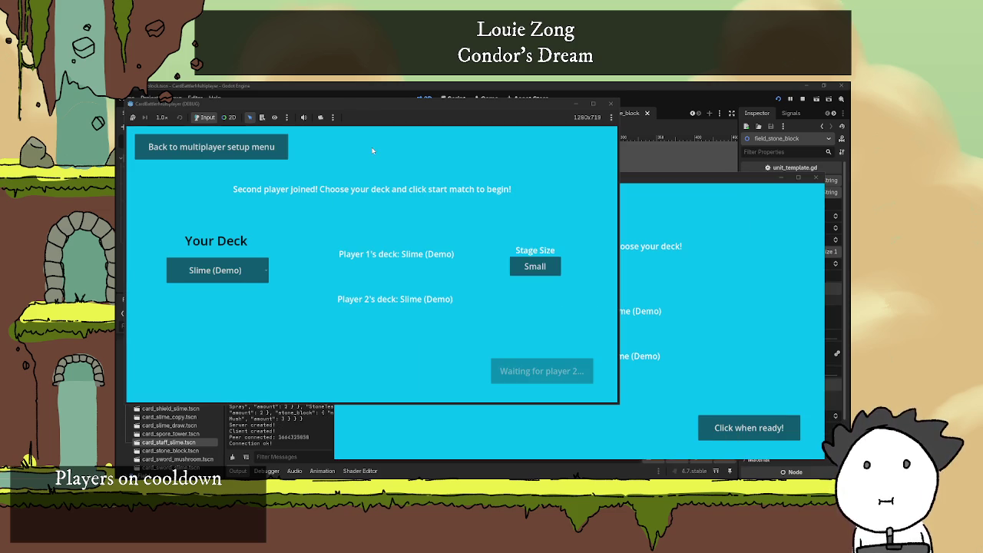
Step: Give both players the Pierce Test deck, ready up and start the match
left_click(215, 271)
left_click(185, 343)
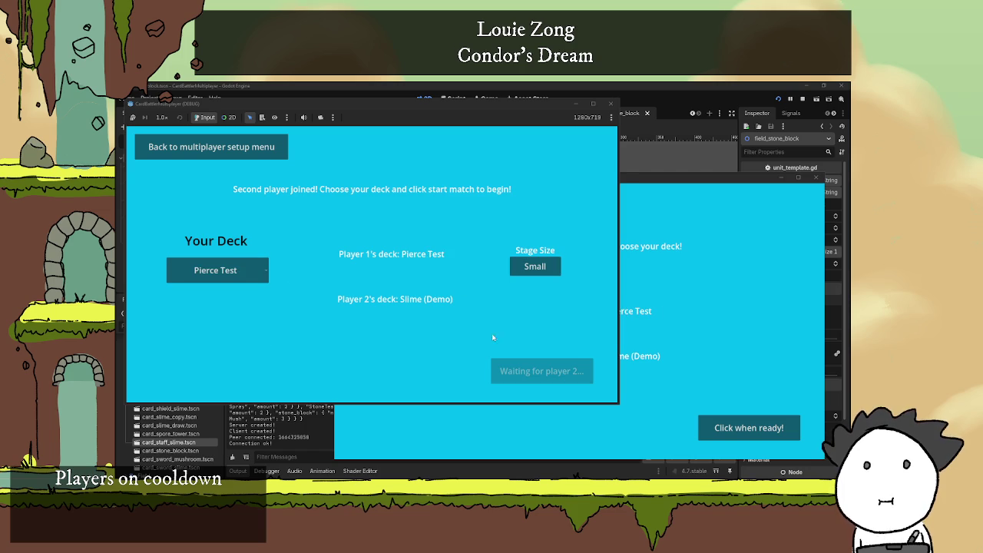
left_click(557, 313)
left_click(465, 327)
left_click(464, 400)
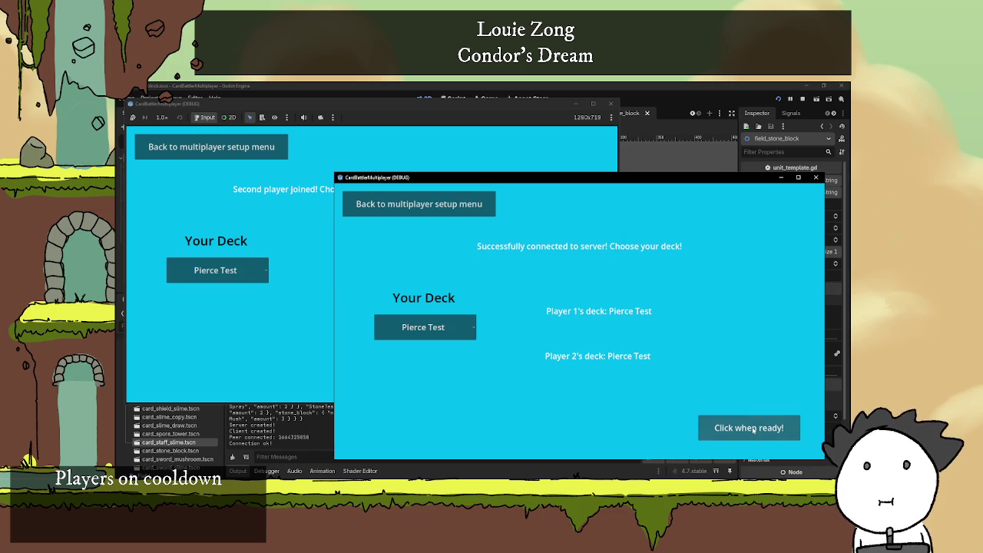
left_click(750, 429)
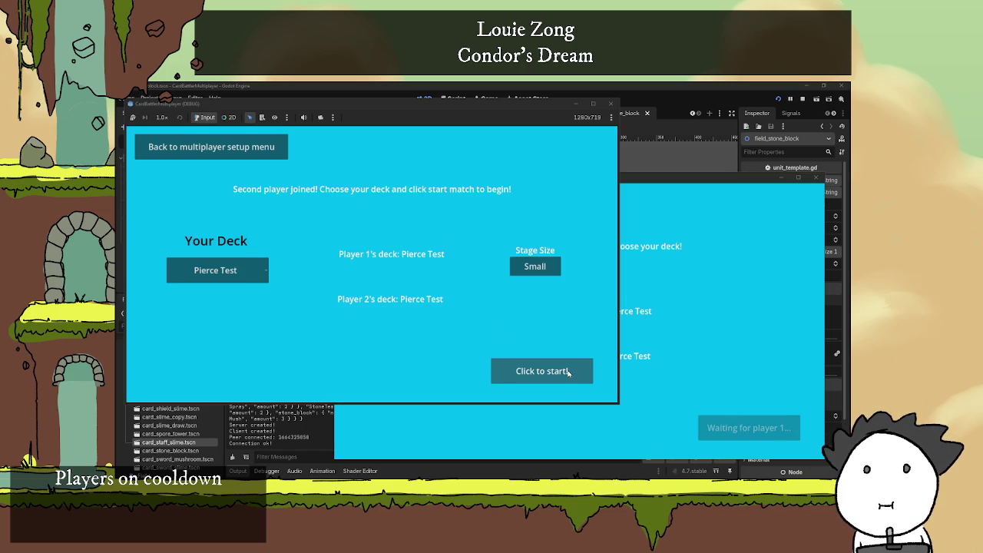
left_click(564, 373)
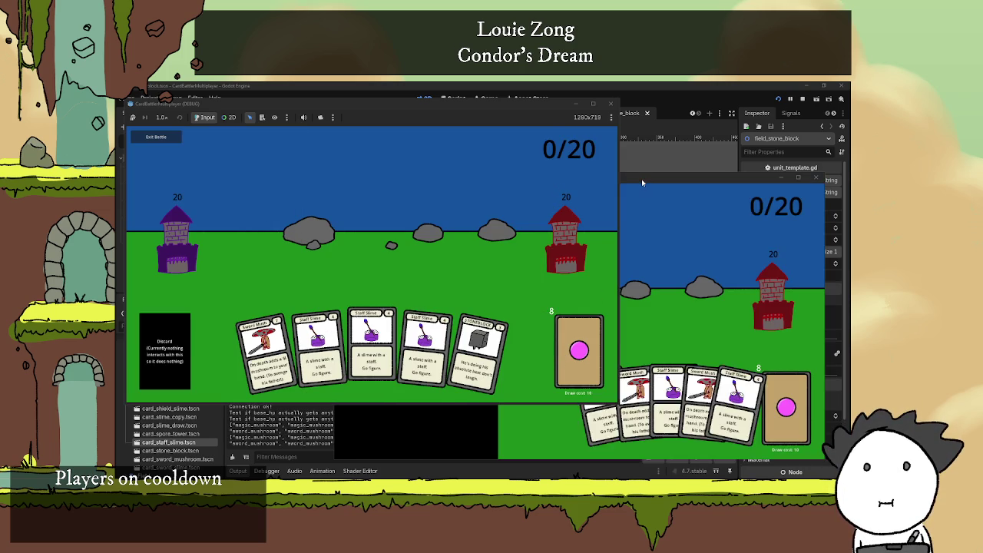
Step: Draw a card in each of the two game windows
left_click(641, 179)
left_click(473, 154)
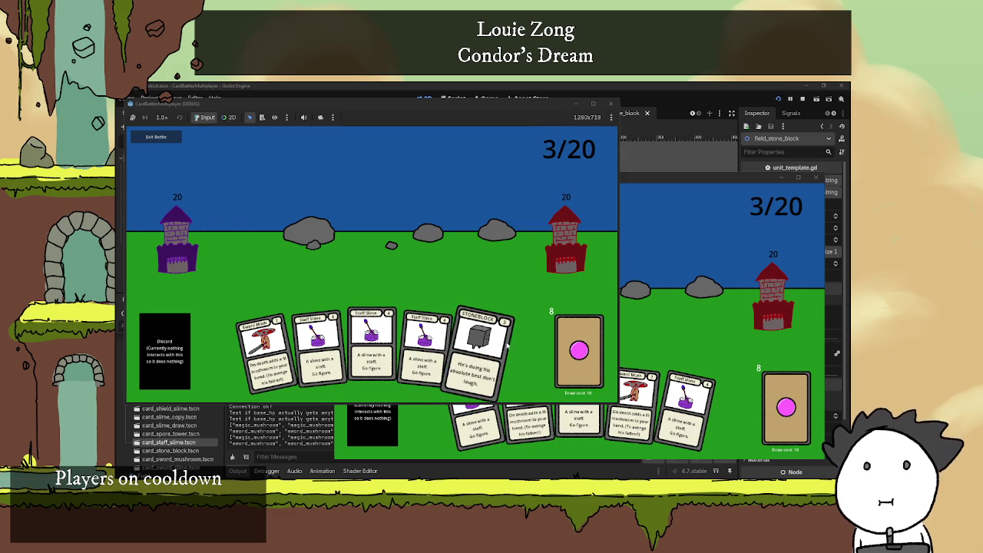
left_click(499, 424)
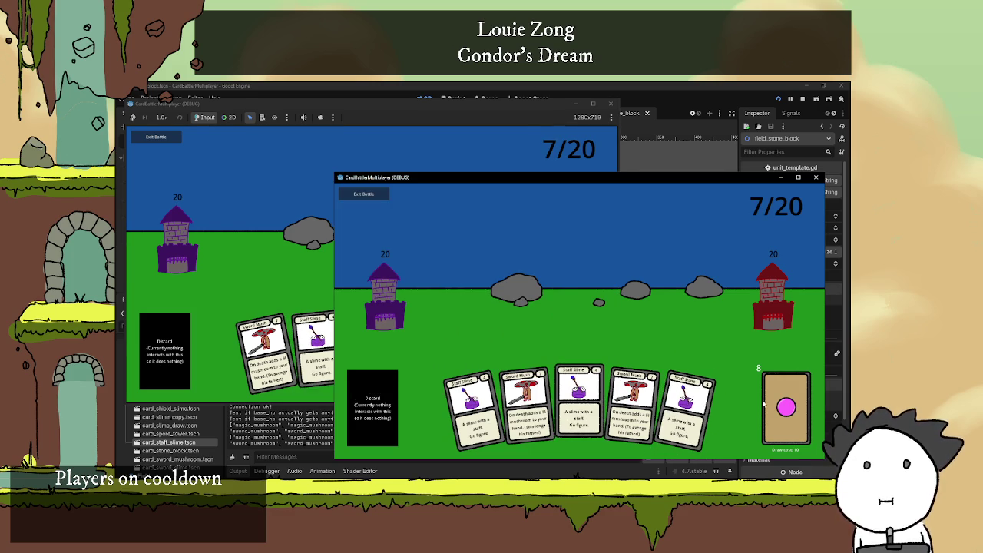
left_click(286, 240)
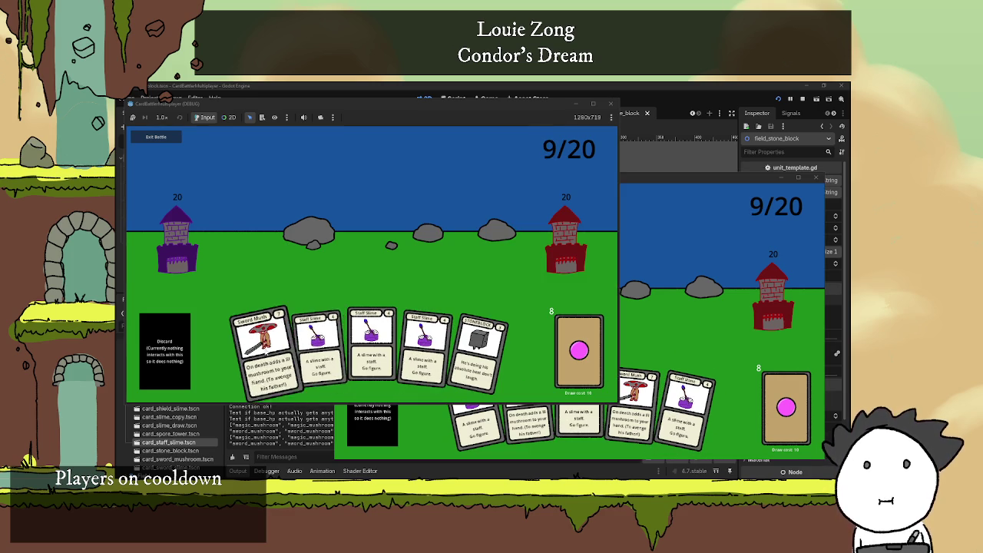
left_click(578, 349)
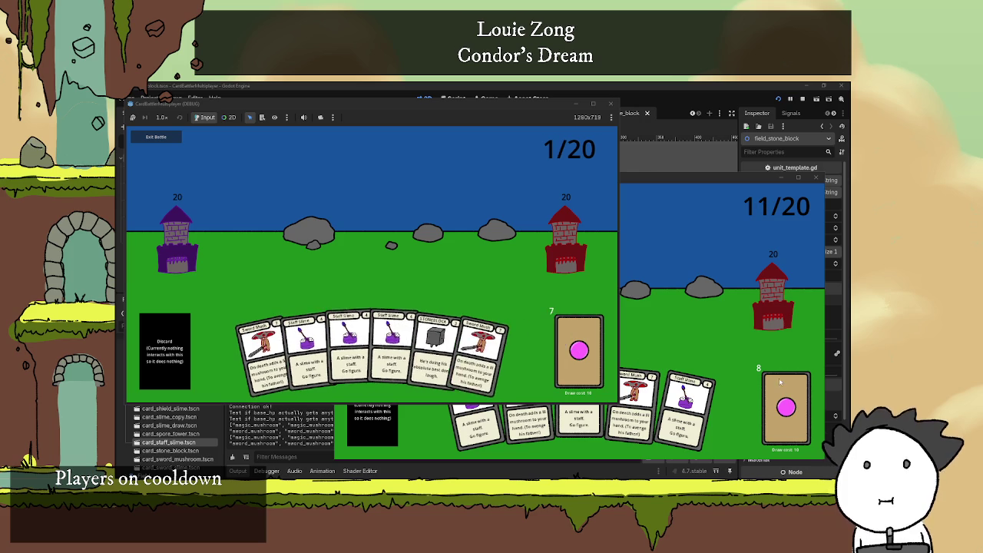
left_click(786, 407)
Step: Play the Stoneblock card in the first game and the Sword Mush card in the second
left_click(300, 223)
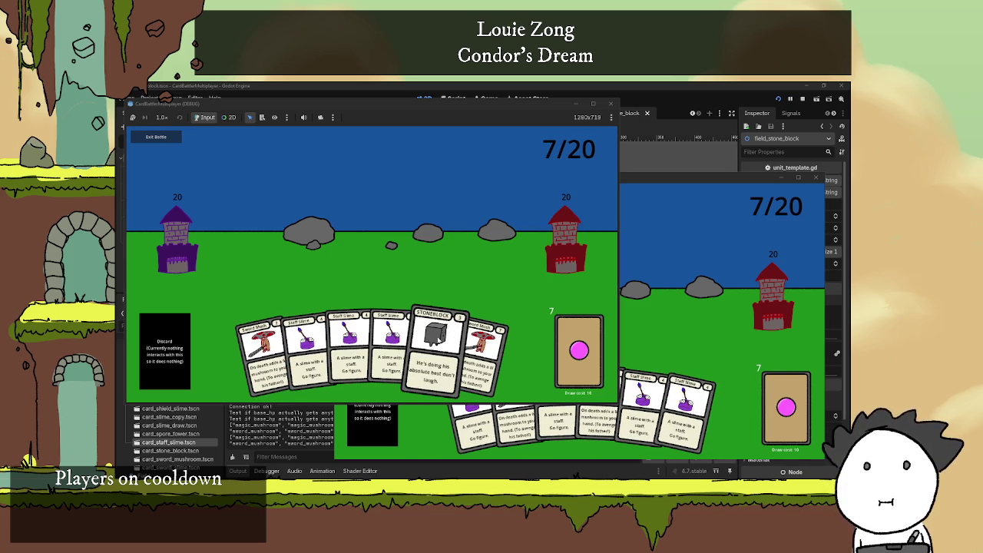
left_click(437, 338)
left_click(553, 423)
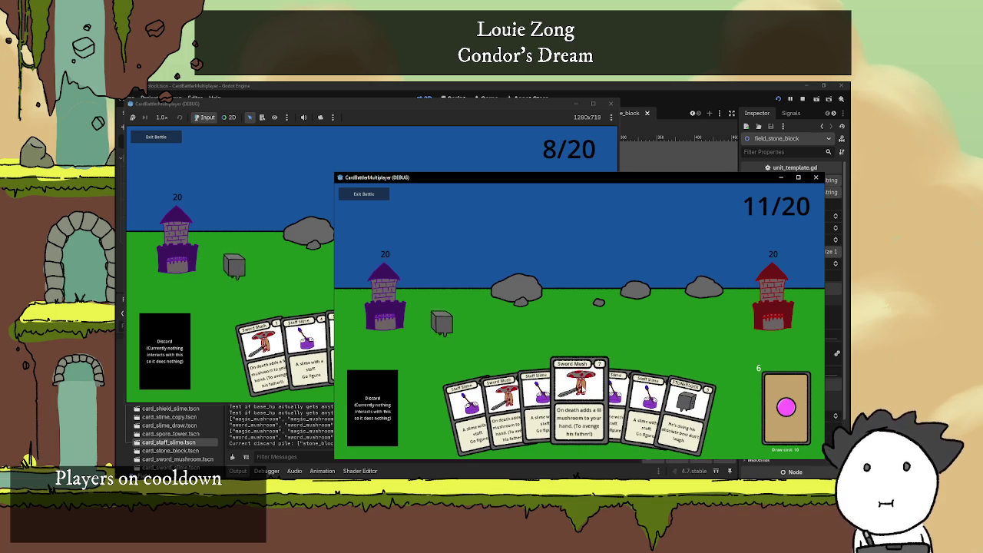
left_click(578, 400)
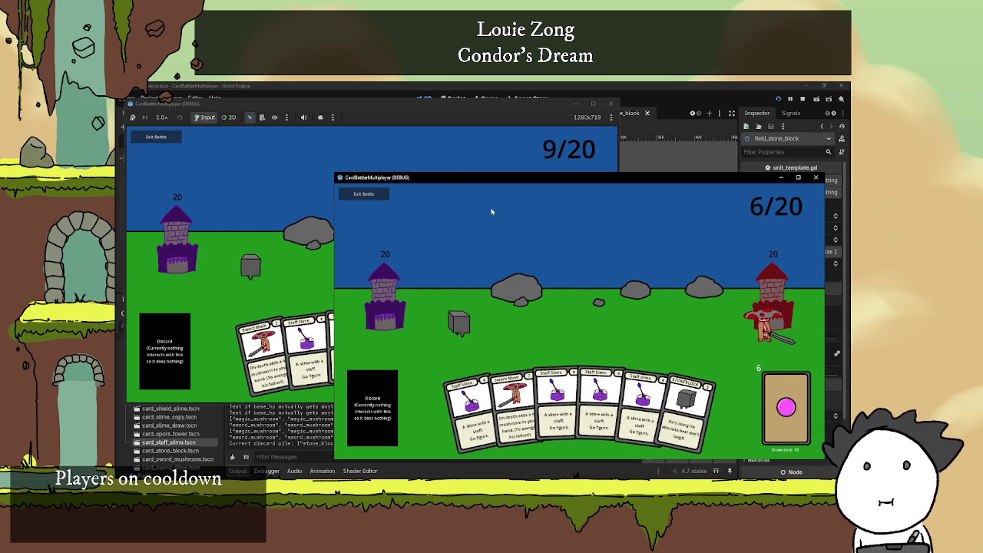
left_click(440, 158)
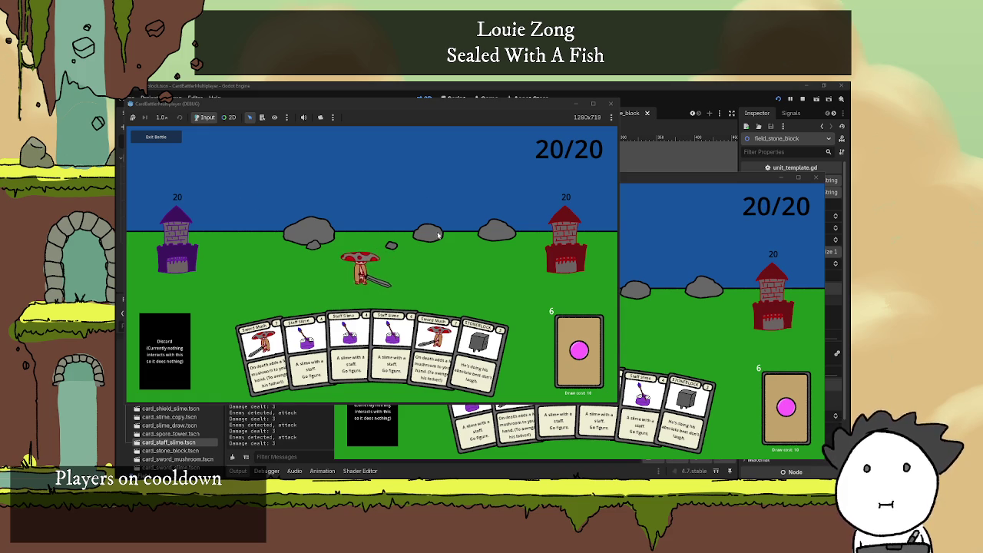
Step: Play a second Sword Mush in the first game and a Staff Slime in the second
left_click(431, 346)
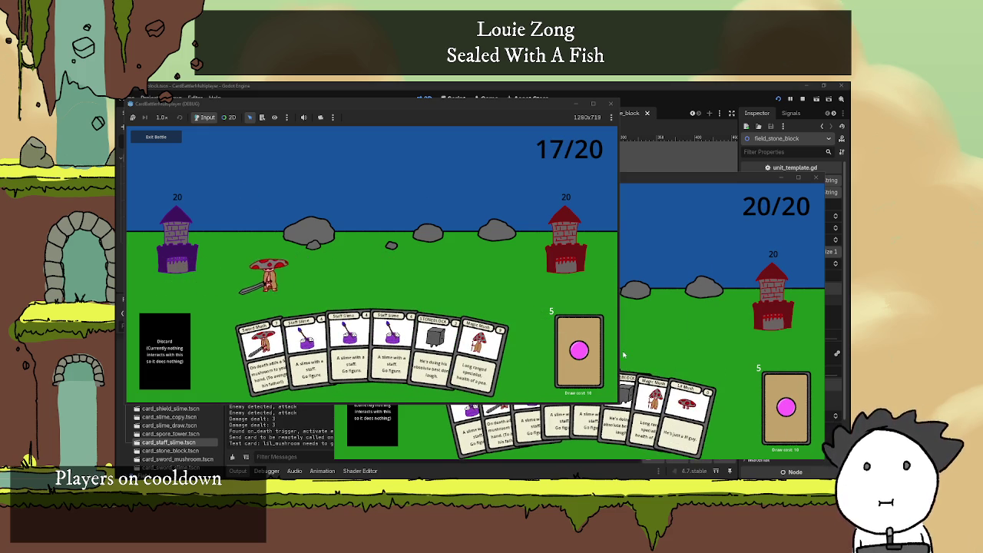
left_click(653, 346)
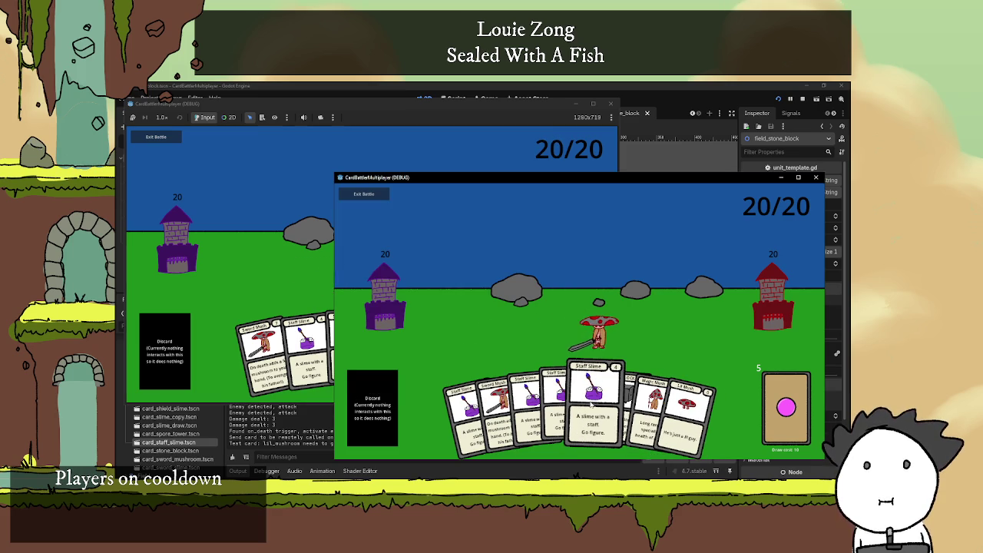
left_click(591, 405)
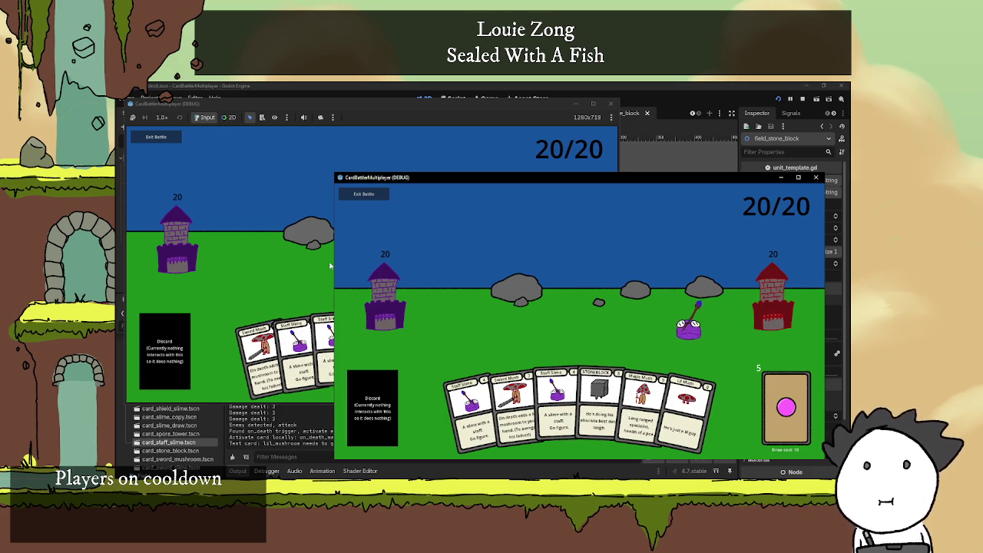
Step: Deploy two stone blocks, then the Lil Mush and Magic Mush cards, in the first game window
left_click(326, 350)
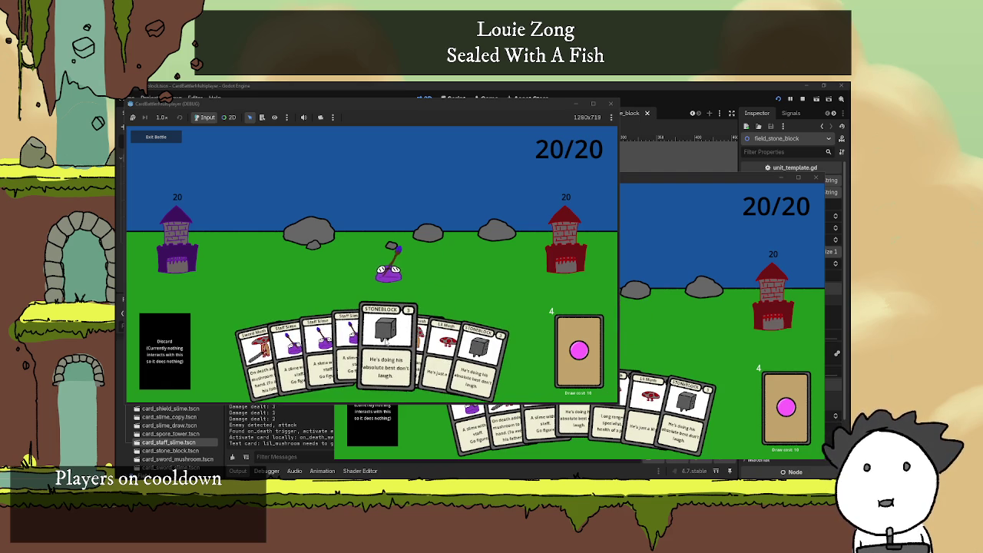
left_click(386, 341)
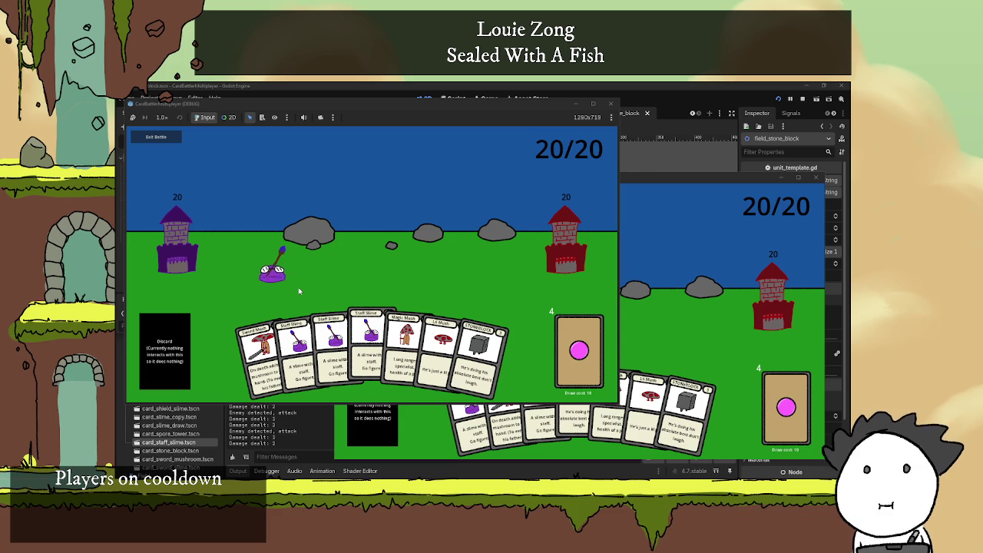
left_click(478, 346)
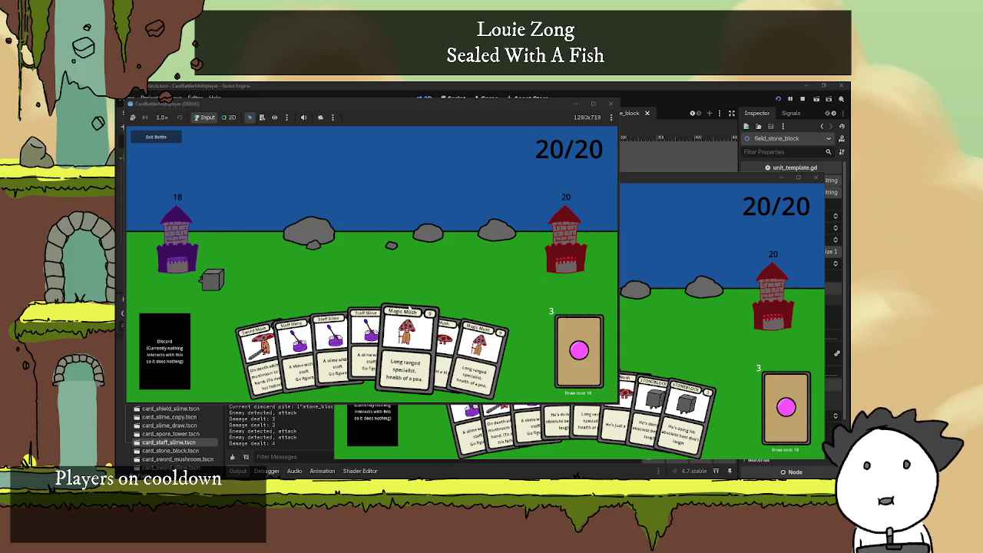
left_click(617, 280)
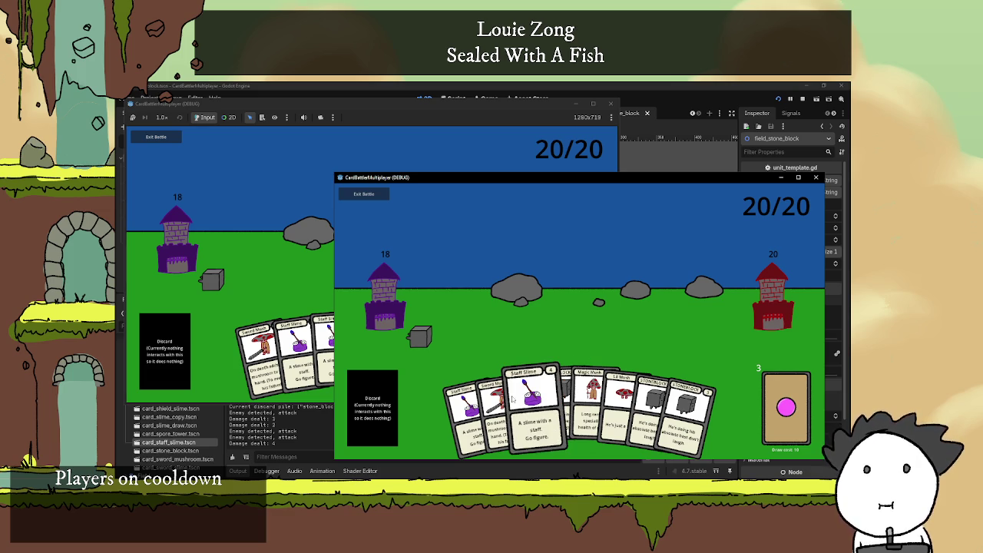
left_click(245, 238)
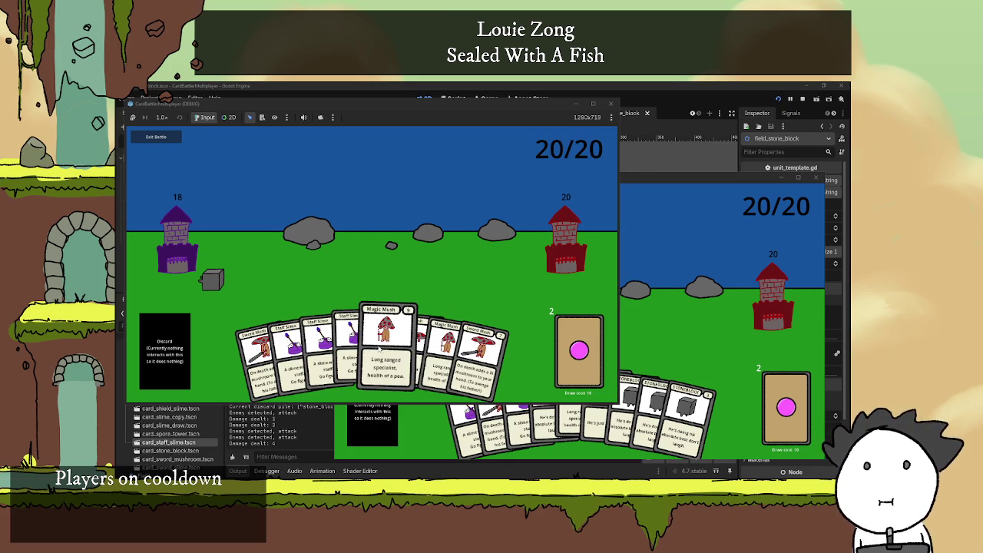
left_click(376, 347)
left_click(405, 342)
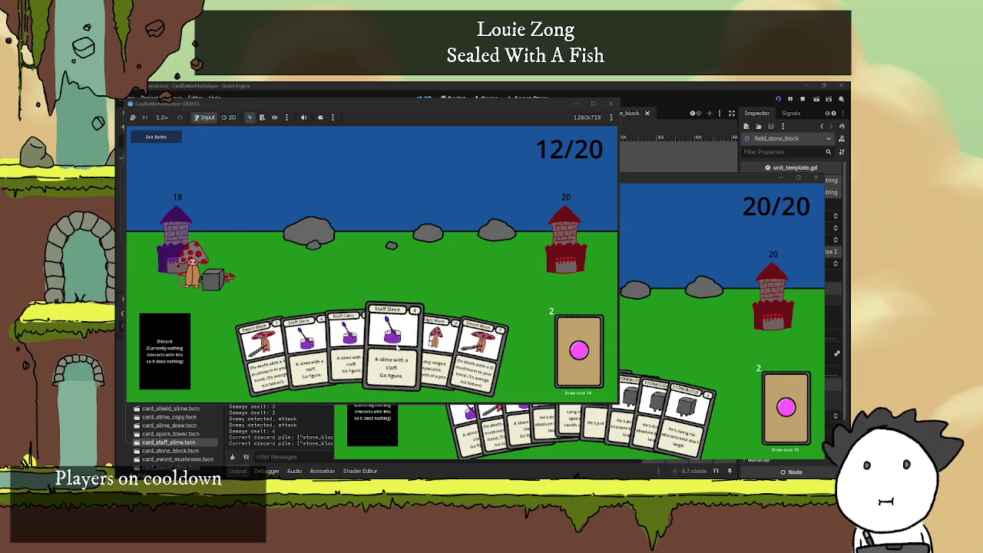
Step: Play several StoneBlock cards for the red side, then a Staff Slime in the left window
left_click(689, 409)
left_click(689, 409)
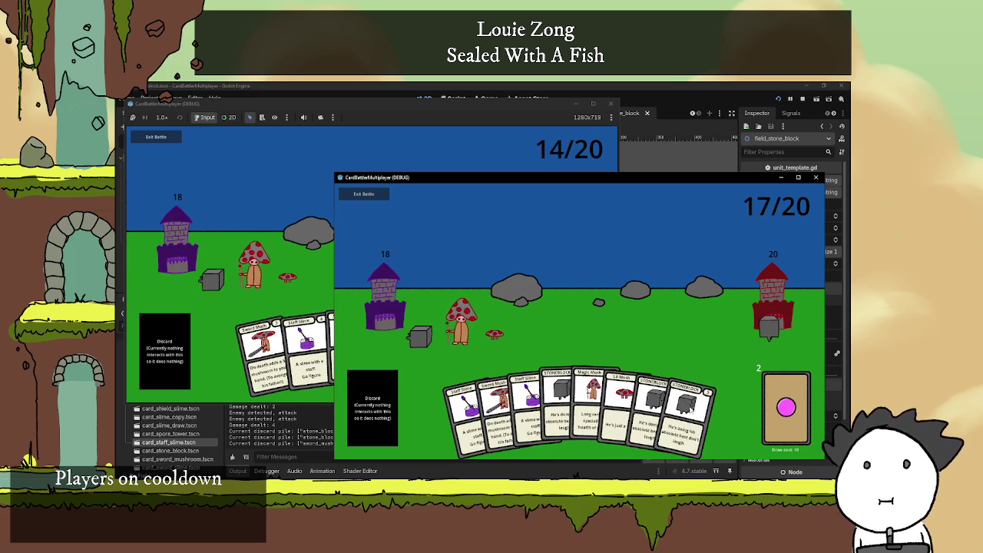
left_click(690, 409)
left_click(661, 404)
left_click(604, 394)
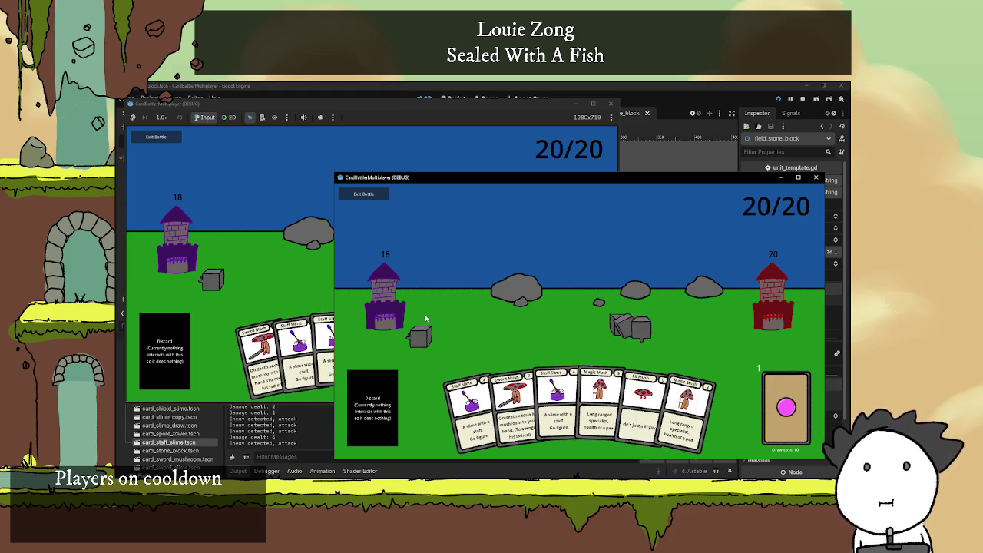
left_click(275, 286)
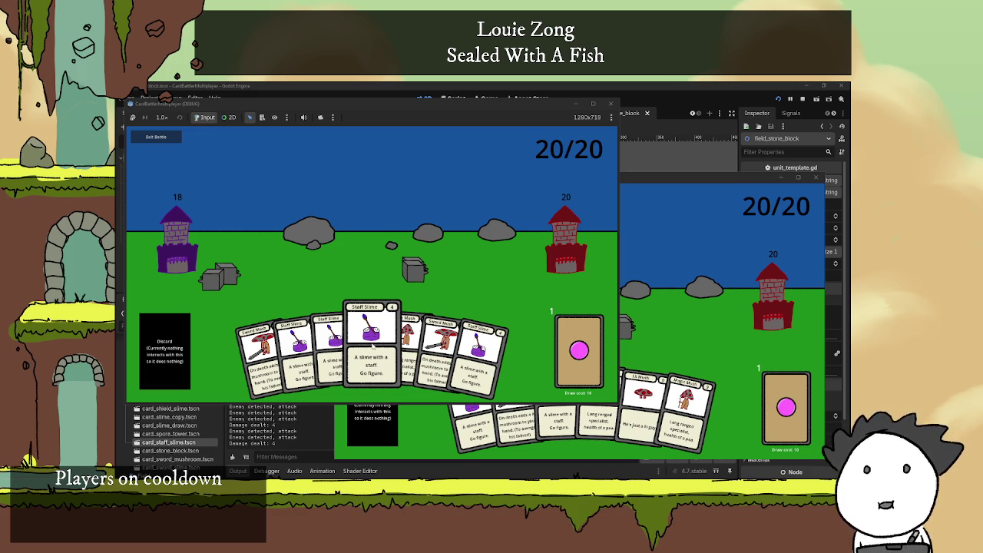
left_click(374, 346)
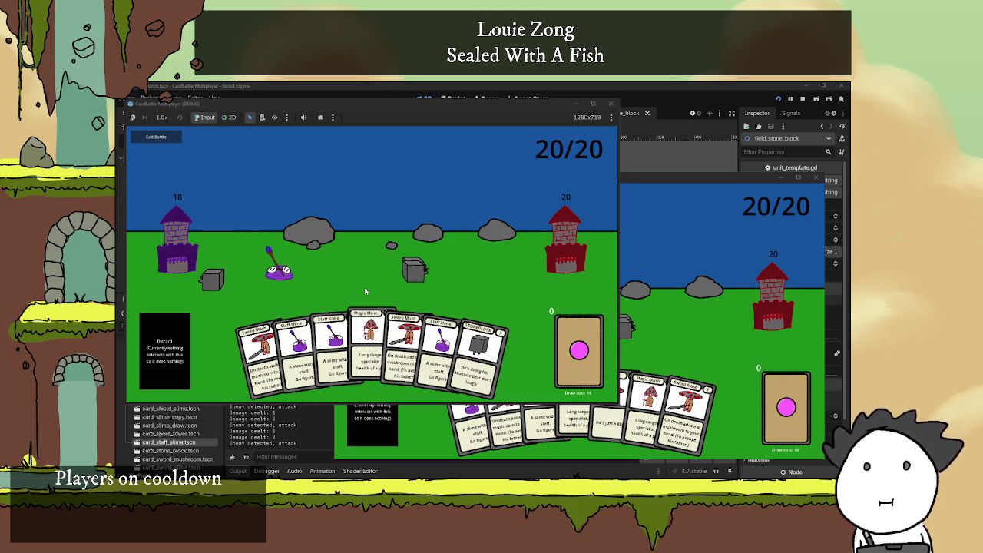
Step: Exit the battle in both game windows
left_click(664, 299)
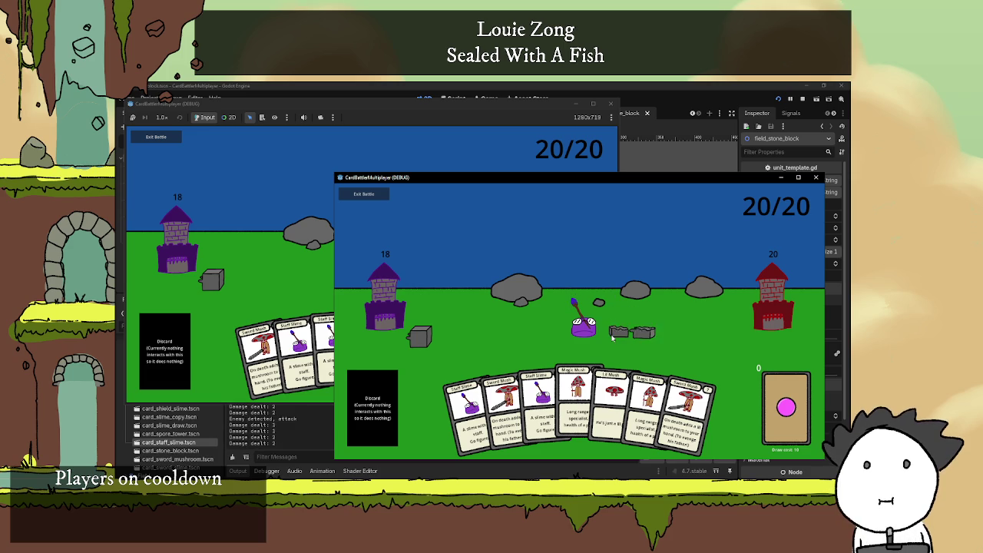
left_click(366, 195)
left_click(220, 149)
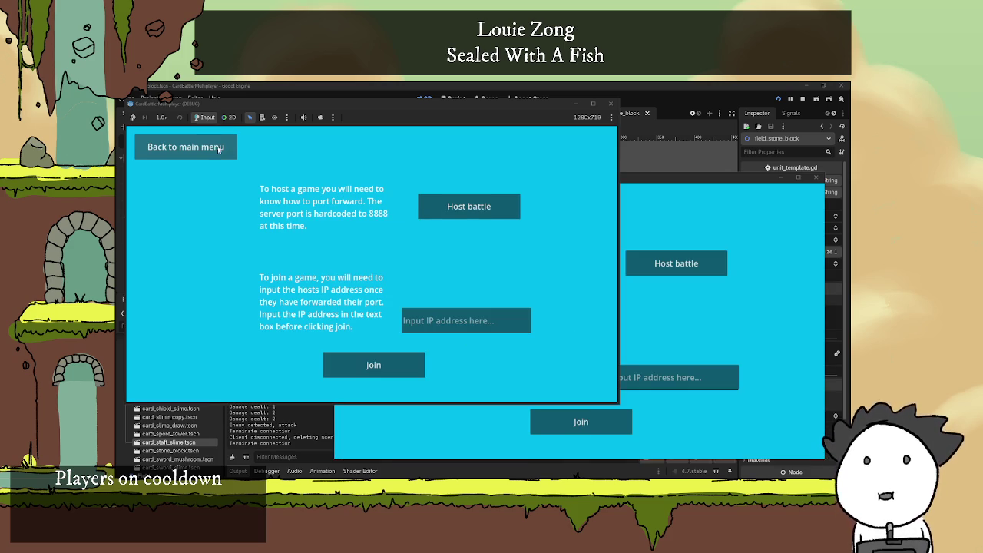
Step: Stop the running game, collapse the Output panel and switch to the Notepad to-do list
left_click(803, 99)
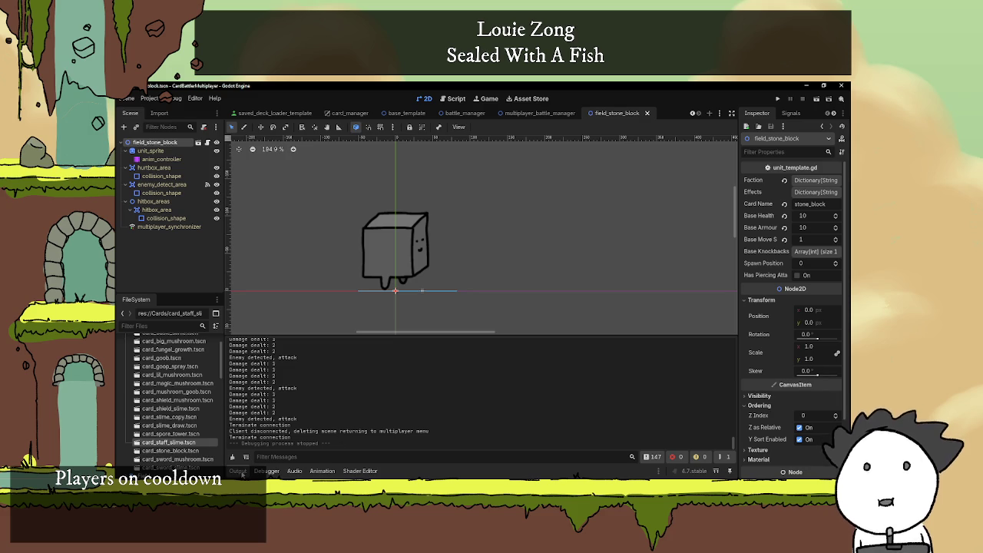
left_click(238, 471)
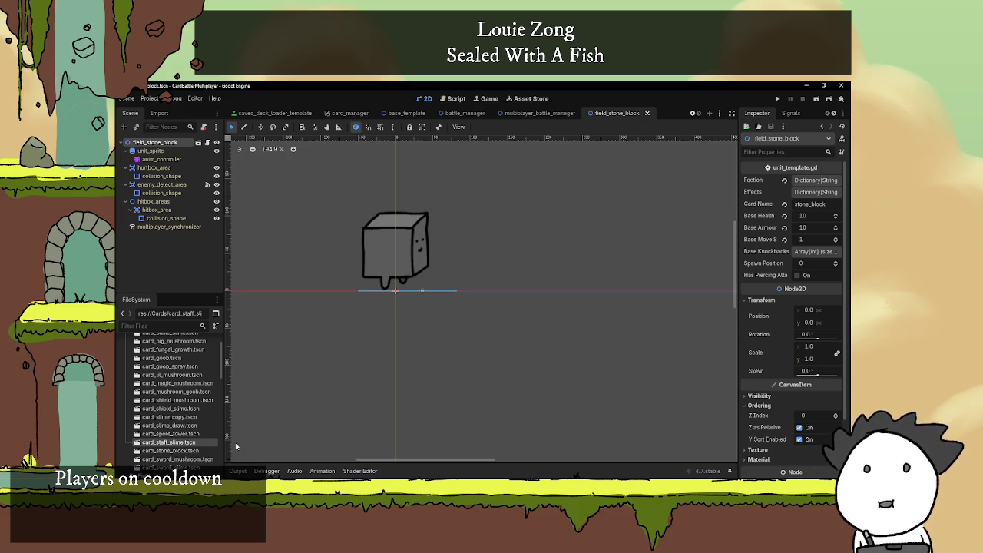
key("alt+Tab")
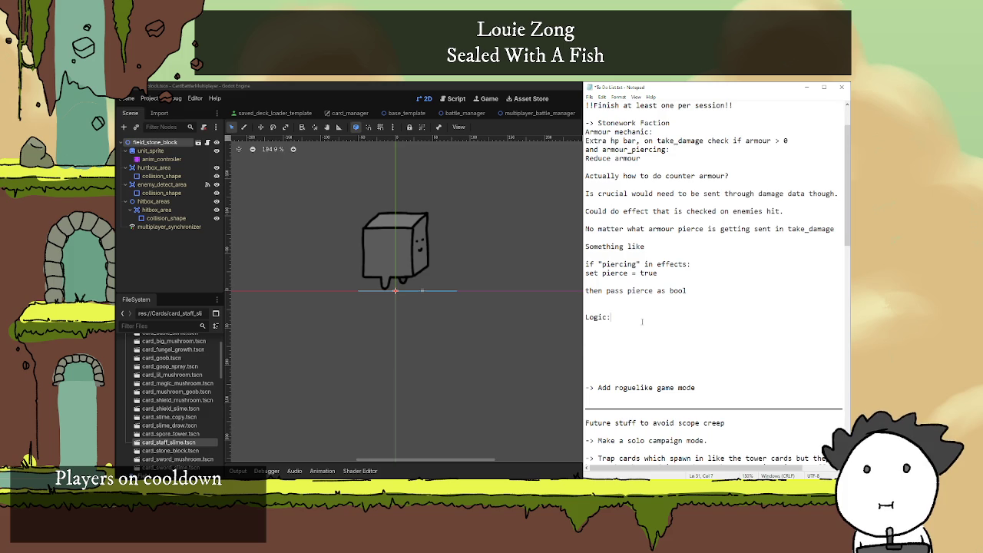
Step: Delete the counter-armour brainstorm and the armour mechanic lines under Stonework Faction
scroll(640, 321, "up", 1)
left_click_drag(637, 345, 570, 198)
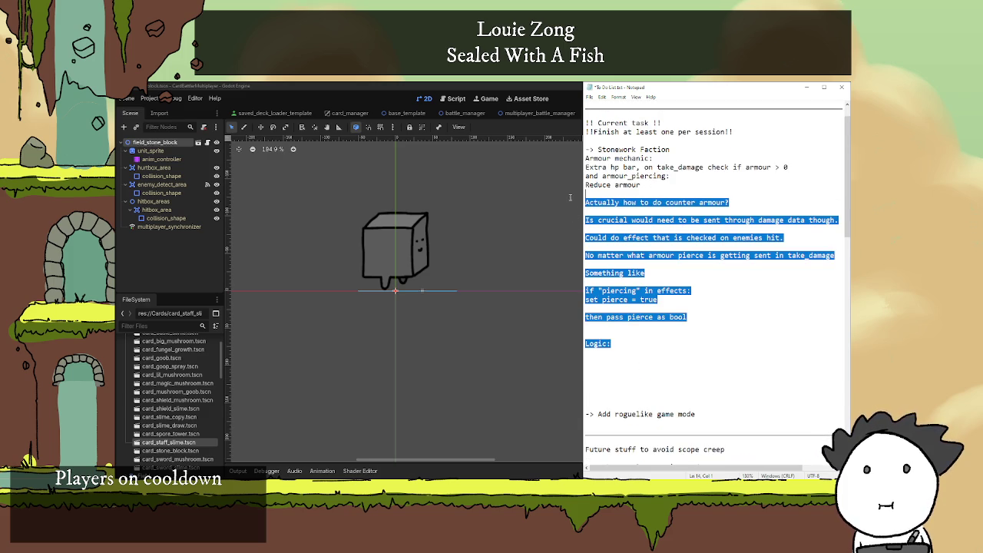
key("BackSpace")
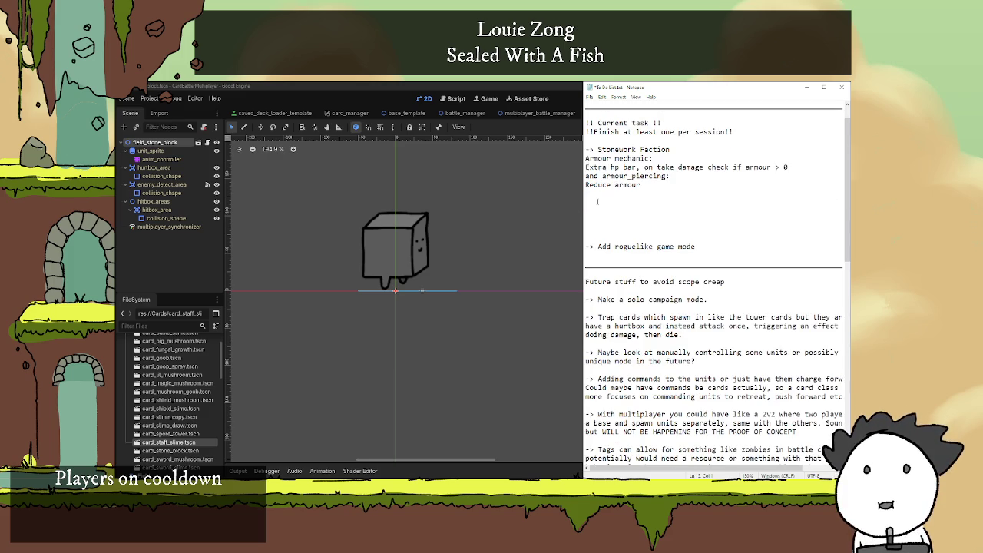
key("BackSpace")
key("BackSpace")
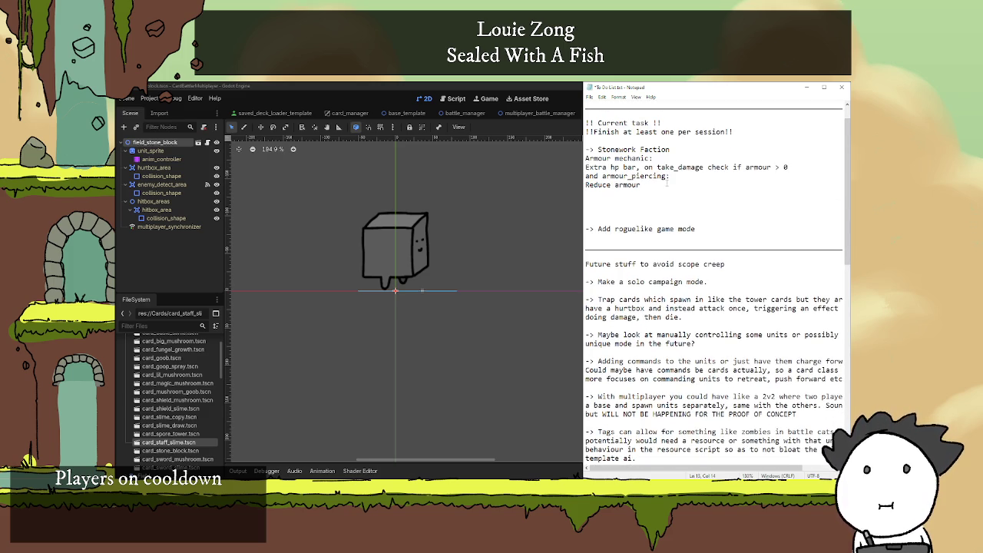
key("shift+Up")
key("shift+Up")
key("shift+Up")
key("shift+Home")
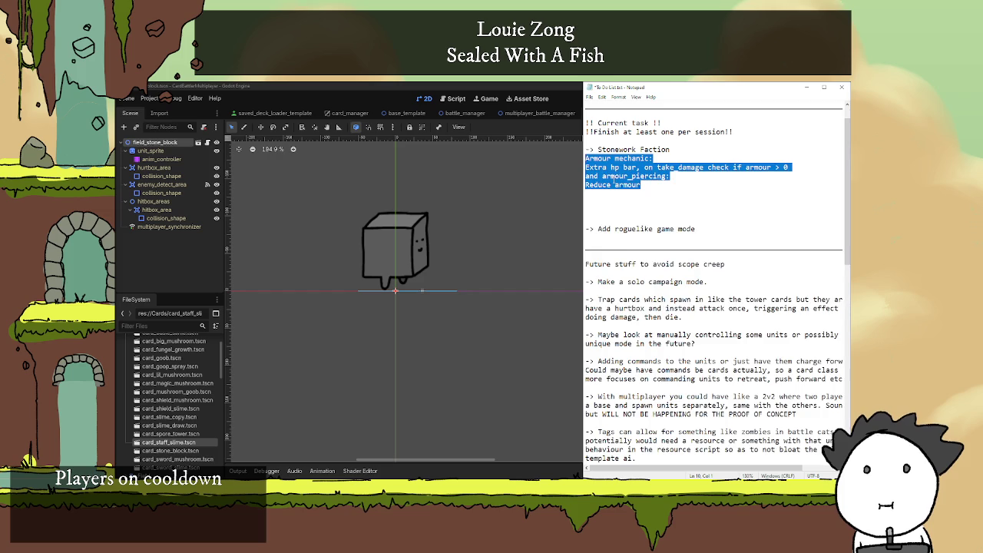
key("BackSpace")
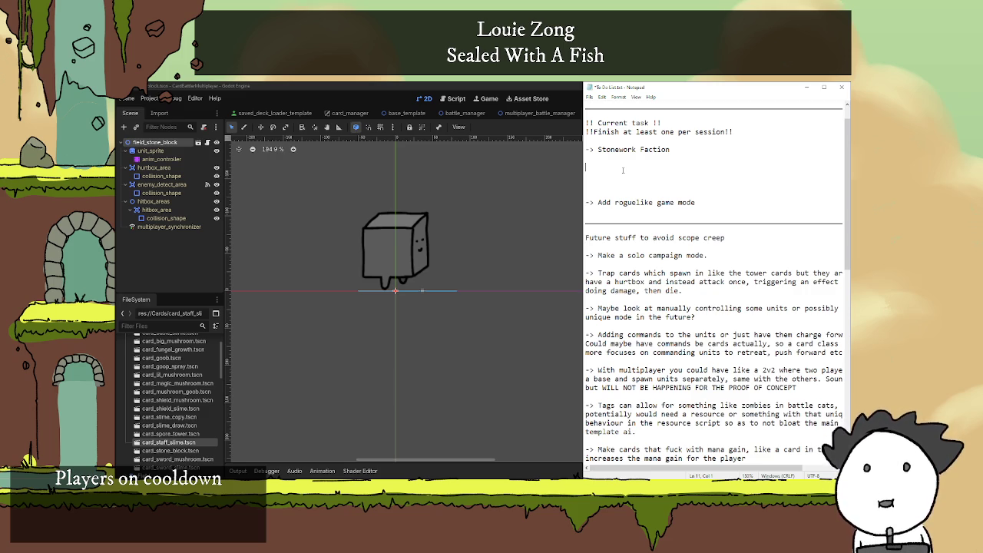
Step: Add 'Stonework 2', 'Quarts' and 'Midranger w/ armour pierce' on separate lines
type("Stonework ")
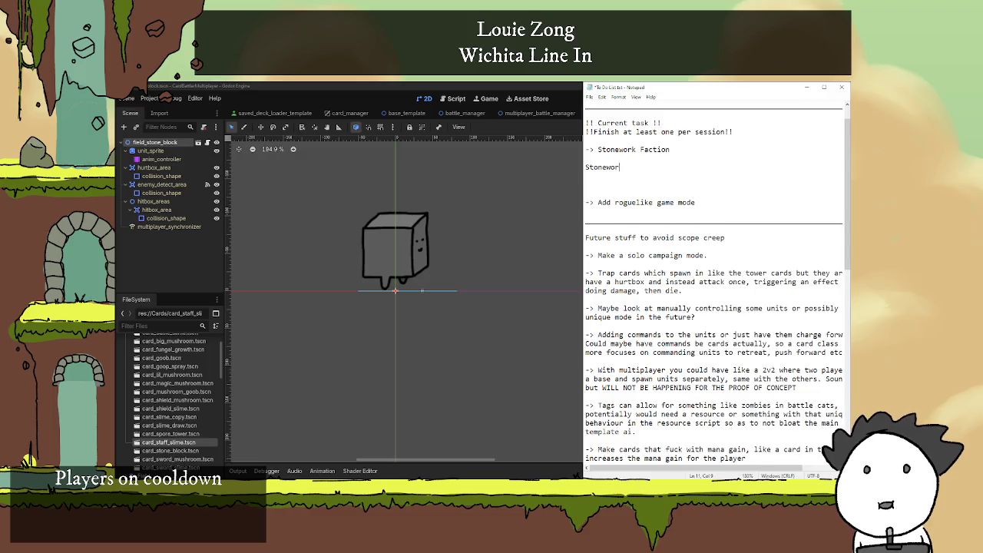
type("2")
key("Return")
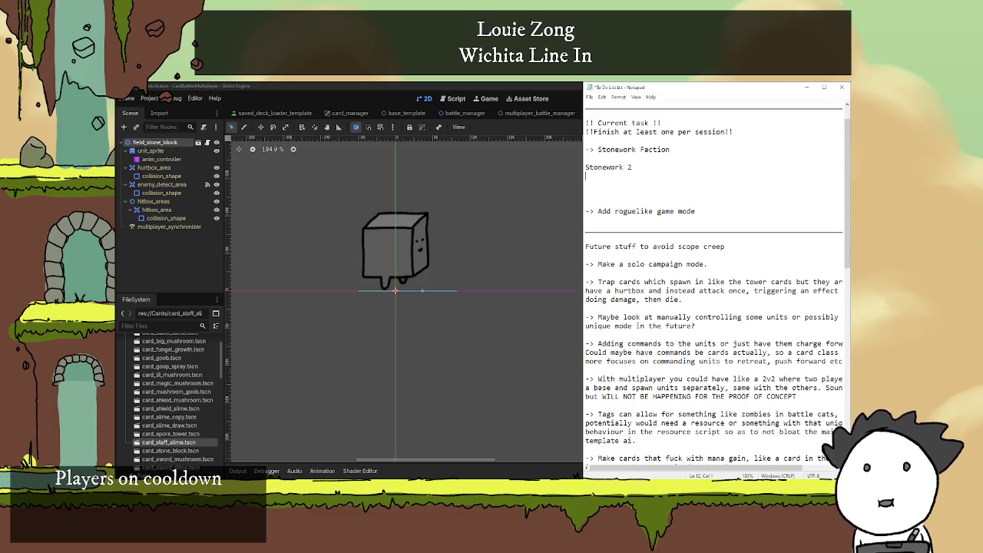
type("Quarts")
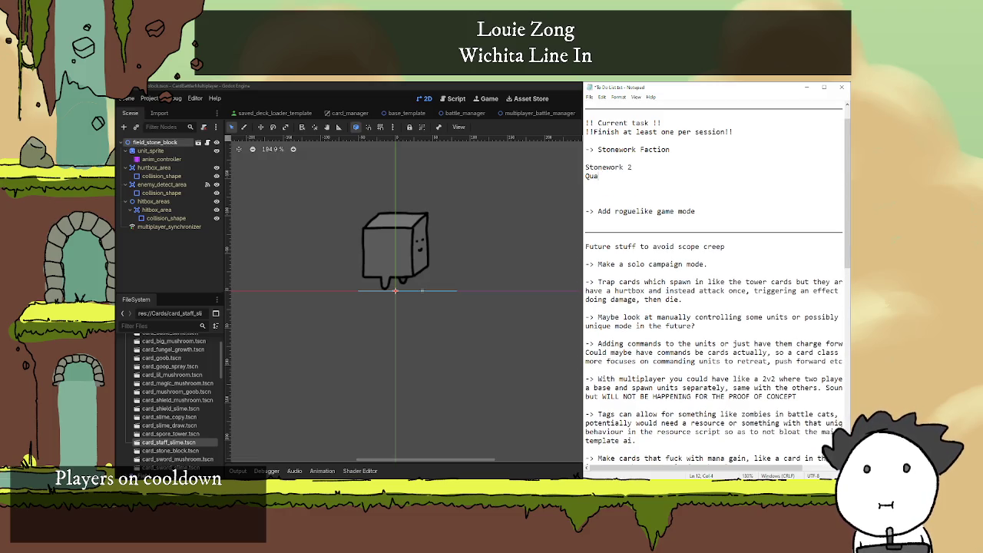
key("Return")
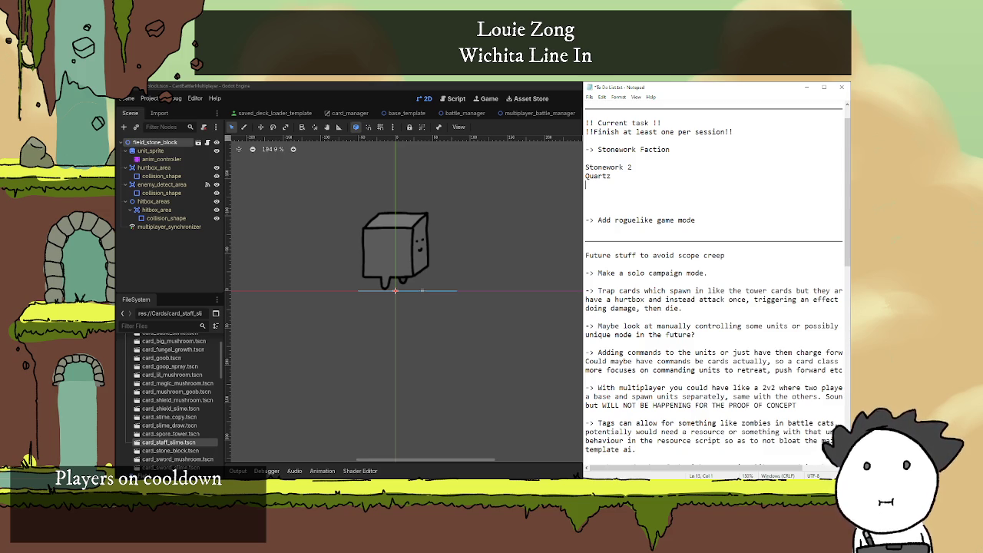
type("Midranger")
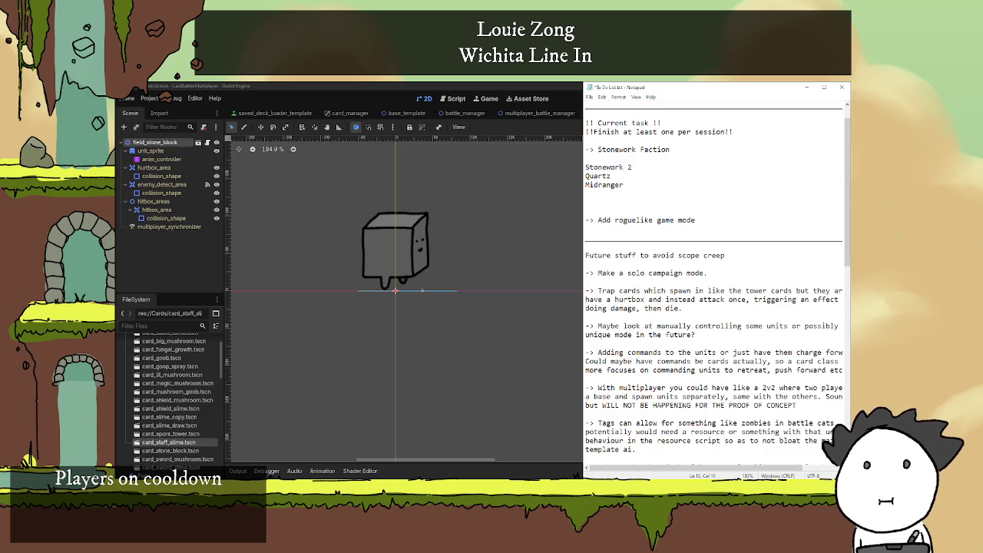
type(" w/ armo")
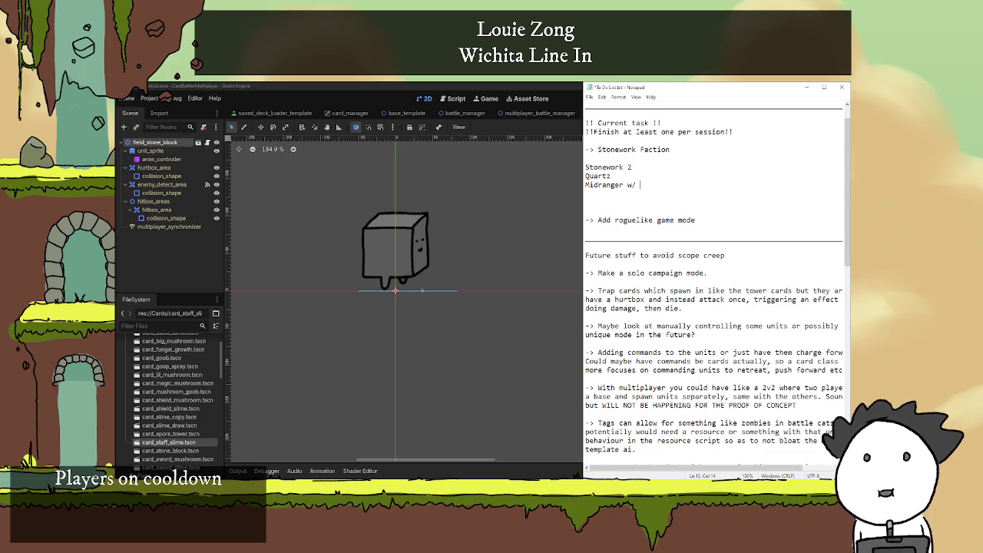
type("ur pierce")
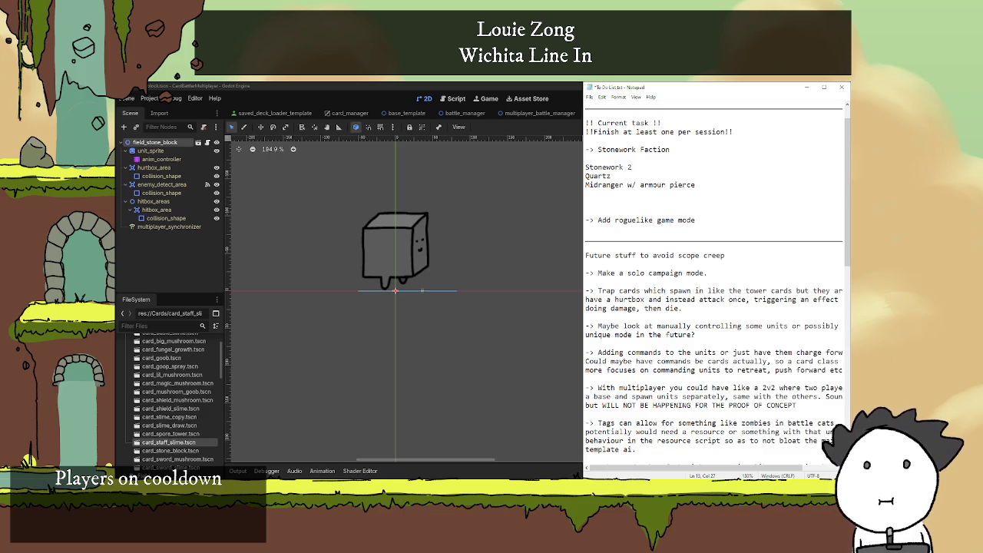
key("Return")
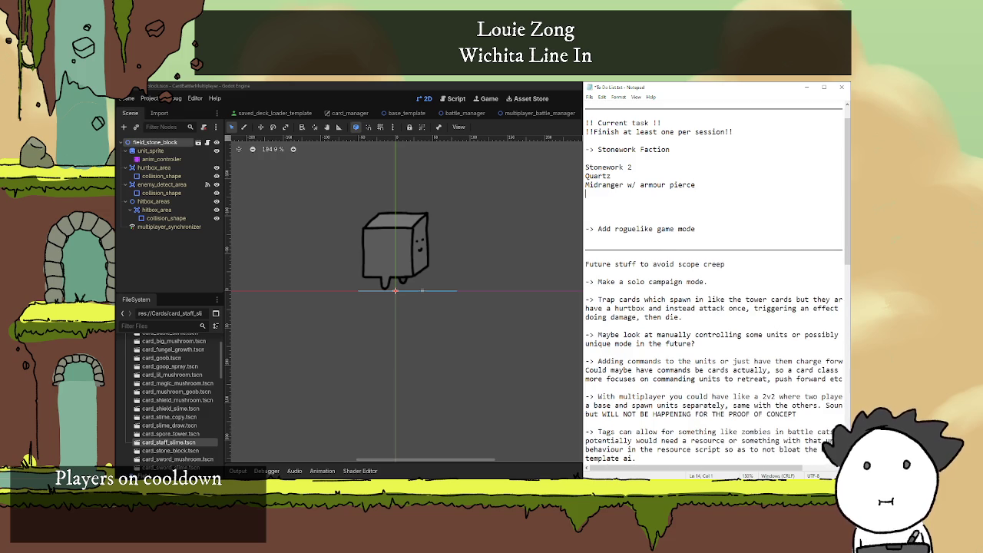
key("Return")
Step: Add 'Stonework 3', 'Emerald' and 'Tank with high armour, low health', then begin the next Stonework heading
type("Stonewar")
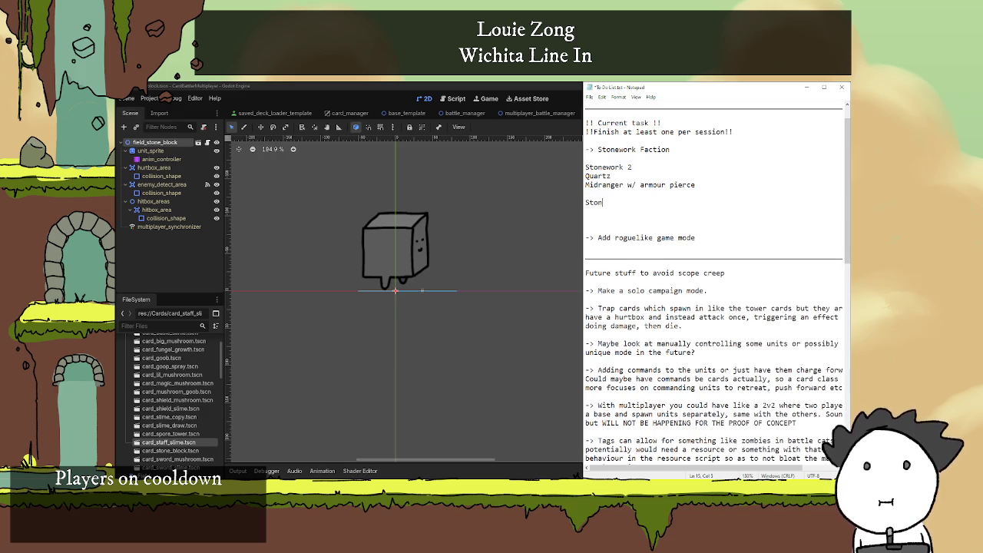
key("BackSpace")
key("BackSpace")
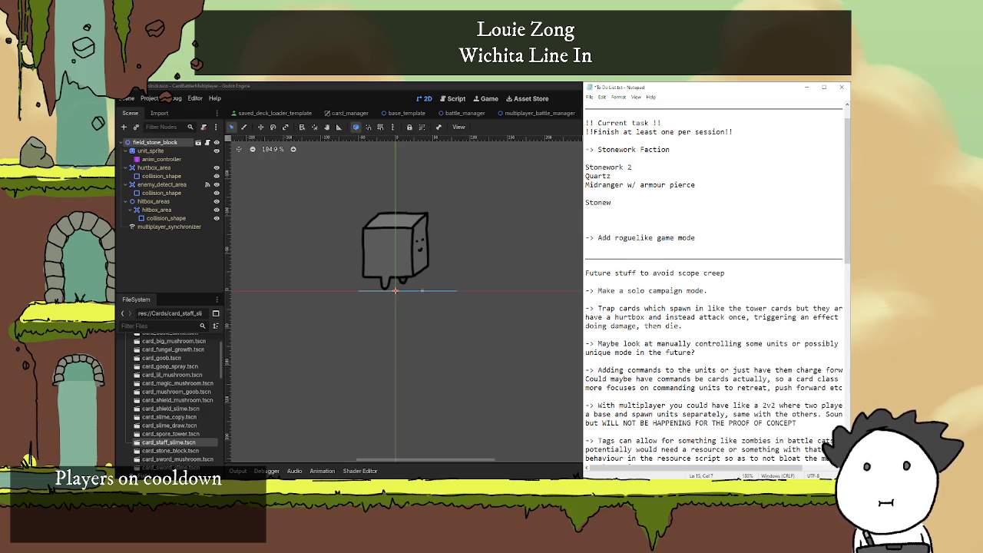
key("BackSpace")
type("ork")
key("Return")
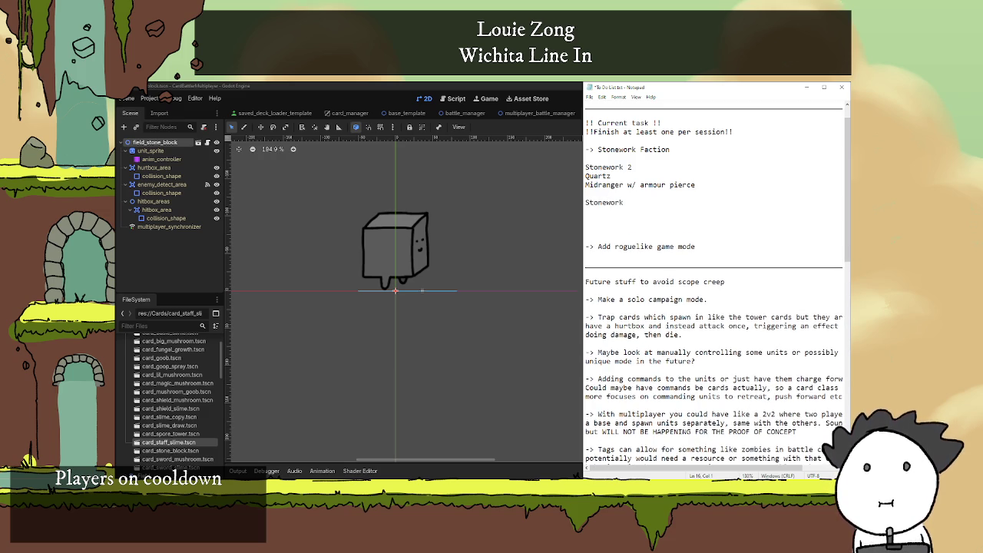
key("BackSpace")
type("3")
key("Return")
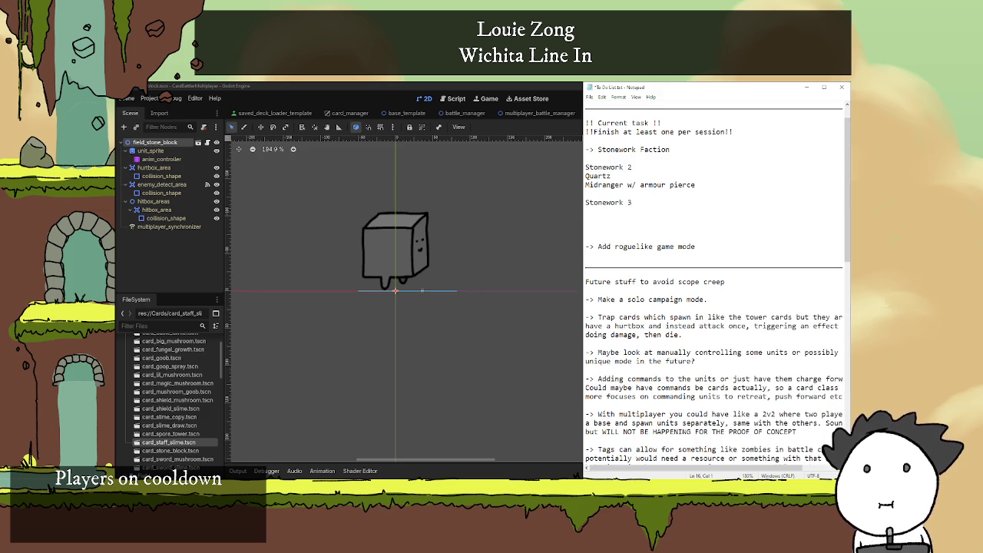
type("Emerald")
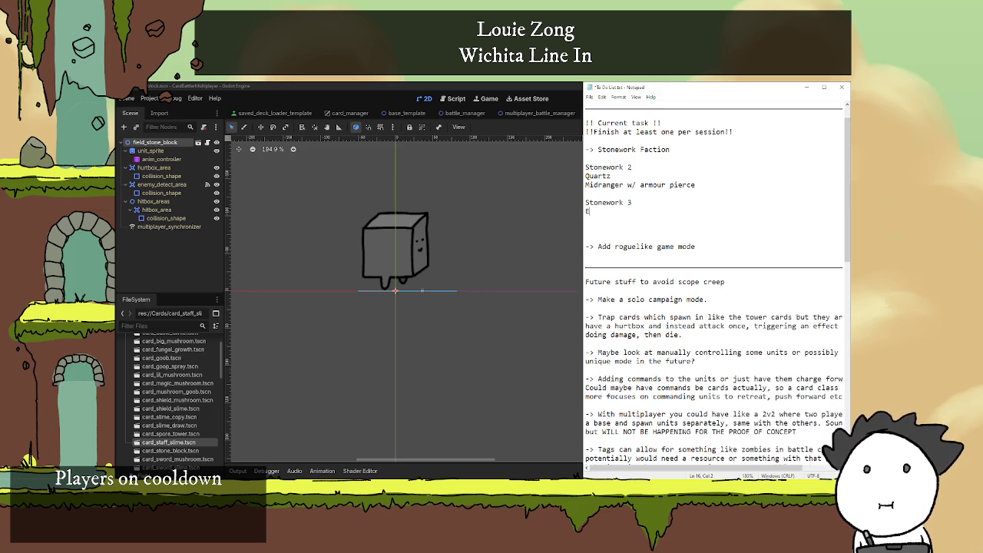
key("Return")
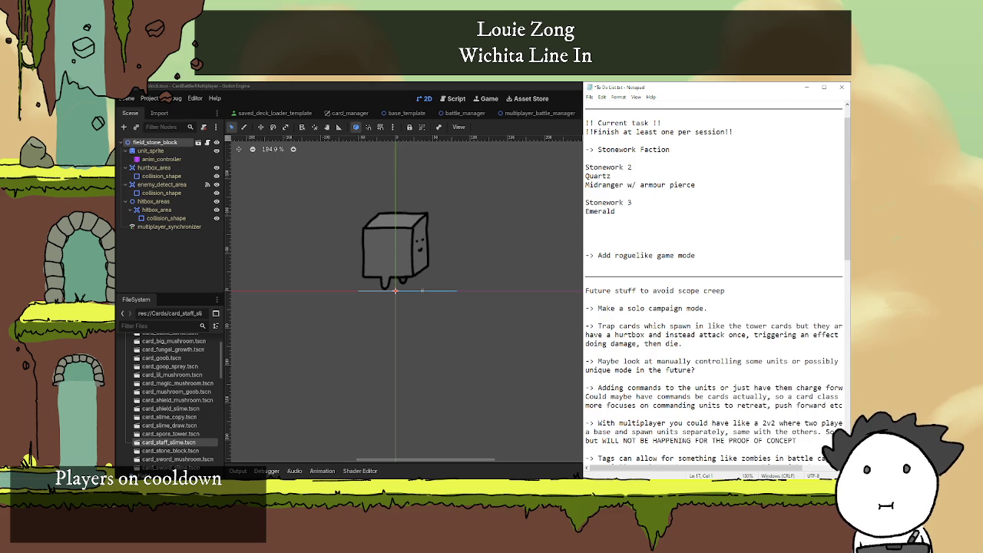
type("ank ")
type("with high ar")
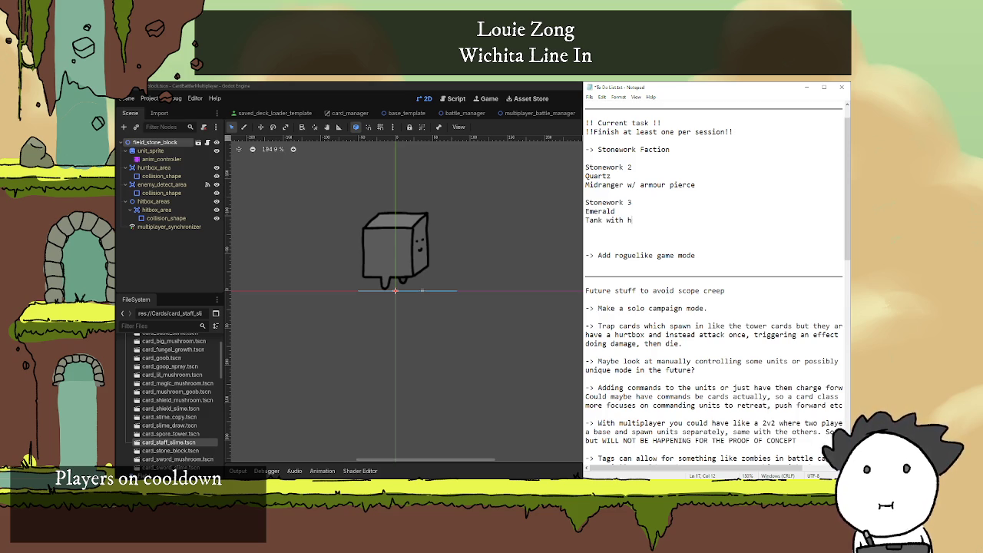
type("mour, lo")
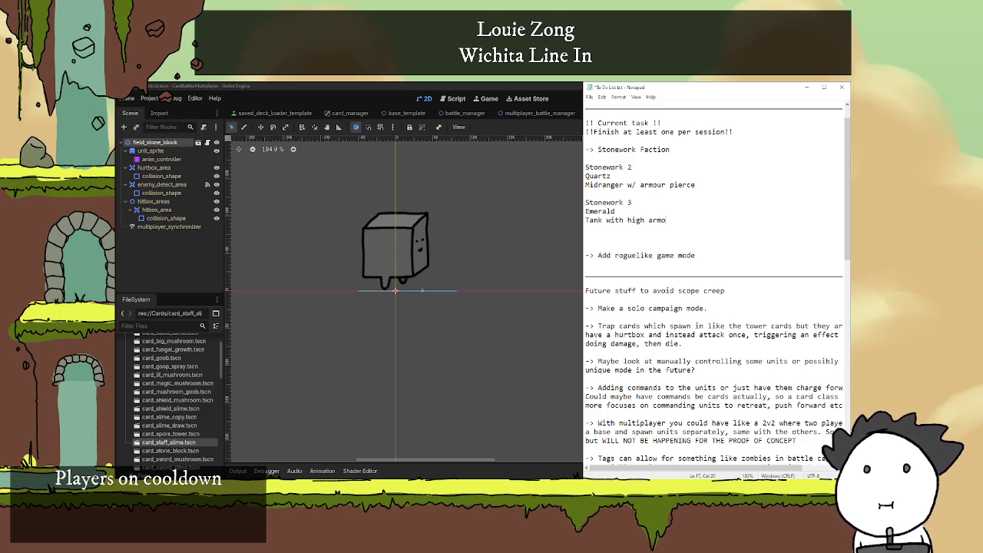
type("w ")
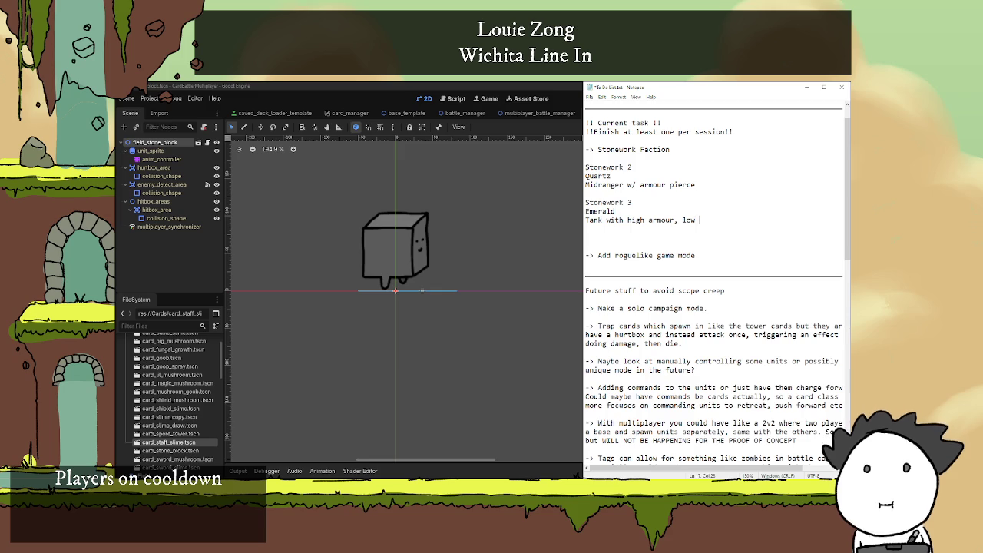
type("health")
key("Return")
key("Return")
type("Stoneworp")
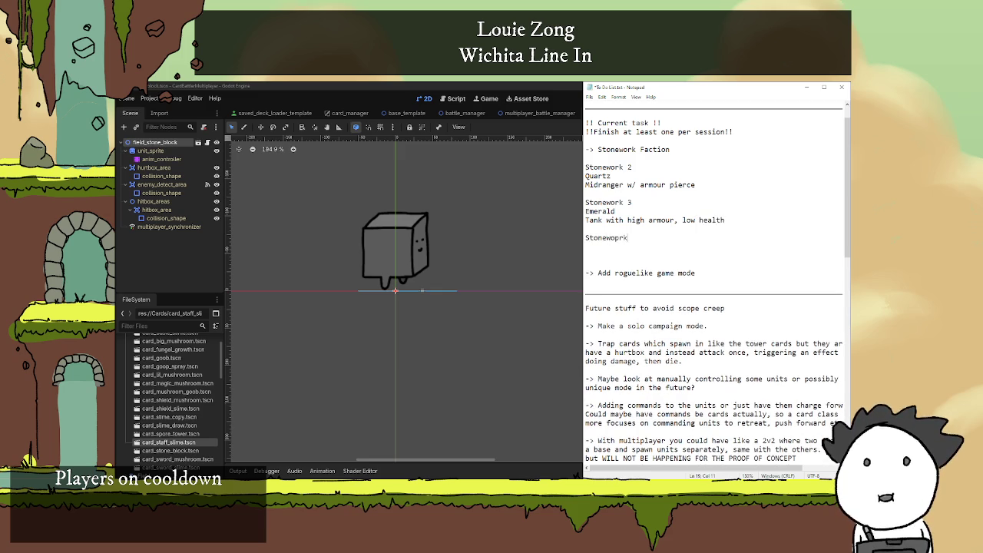
type("rk")
key("Return")
Step: Number the heading Stonework 4 and add Ruby, a low-health super long-range unit outranging mush_mage
key("BackSpace")
type("4")
key("Return")
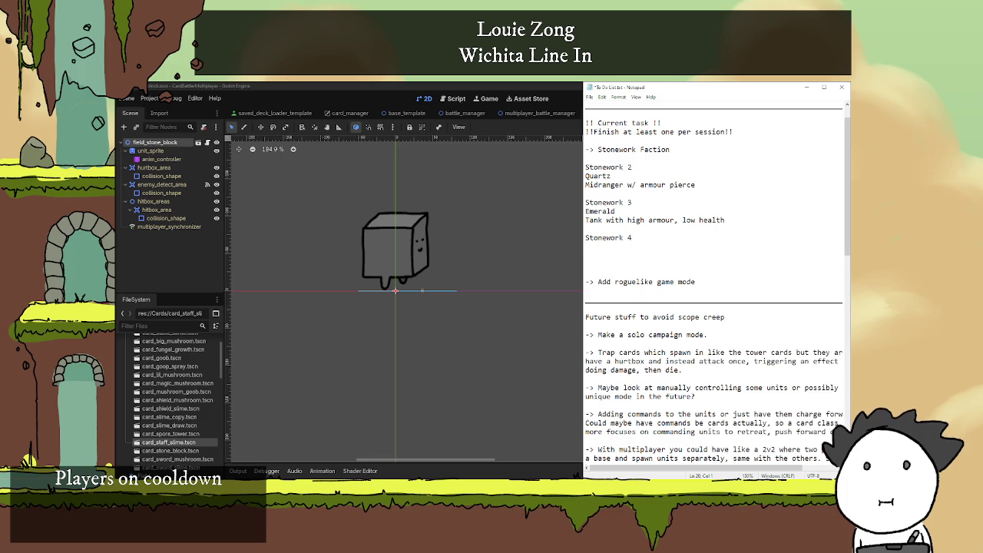
type("Ruby")
key("Return")
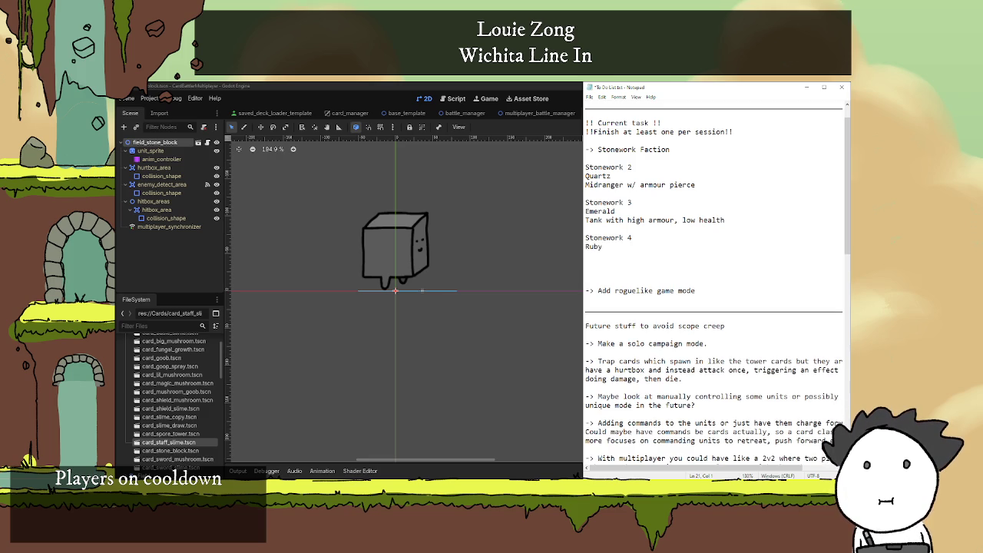
type("Low health long range")
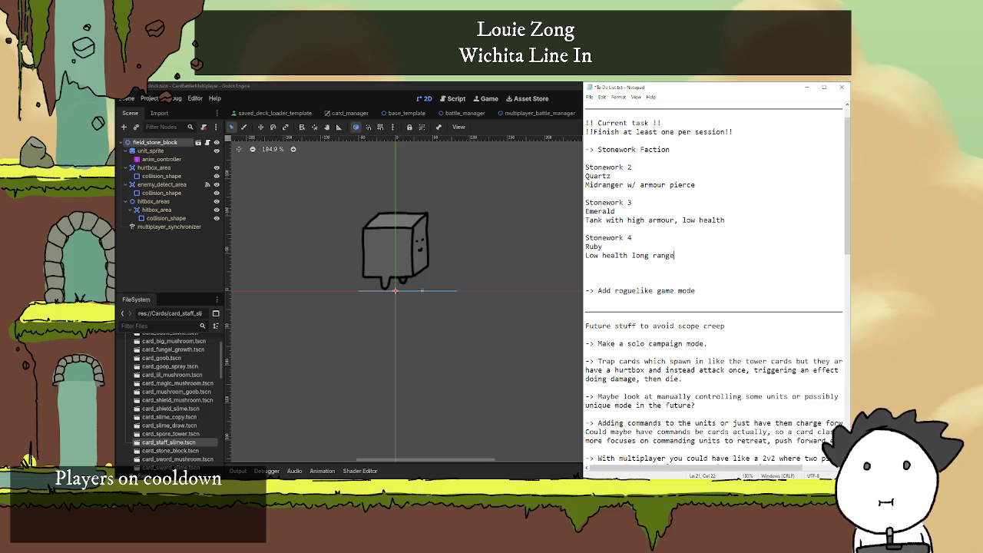
type("sper")
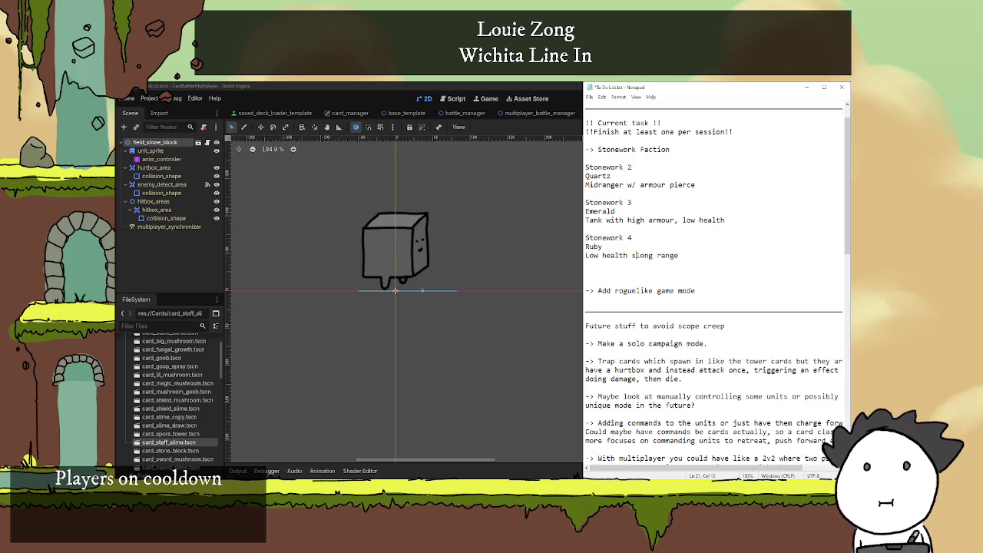
key("BackSpace")
key("BackSpace")
key("BackSpace")
type("uper")
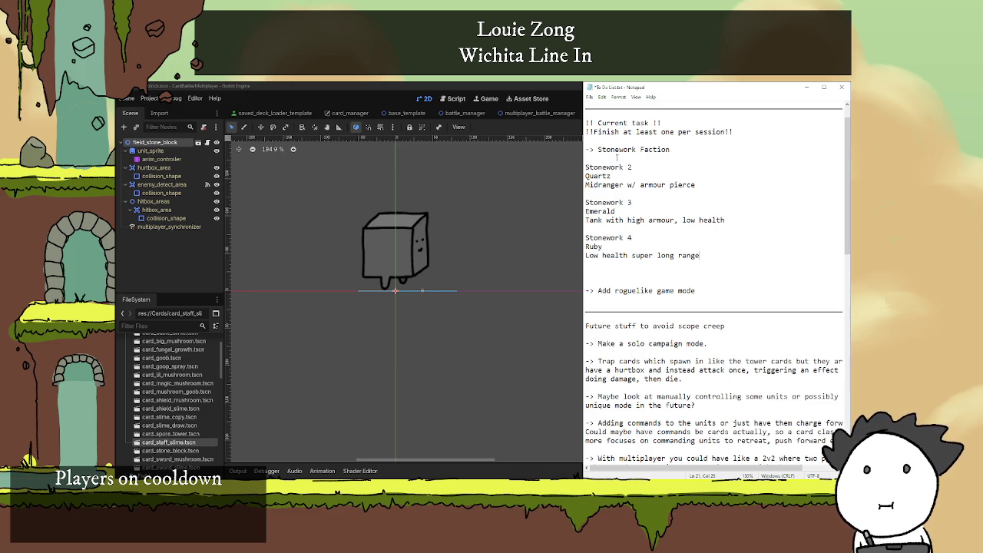
type("even moer")
key("BackSpace")
key("BackSpace")
type("re thn")
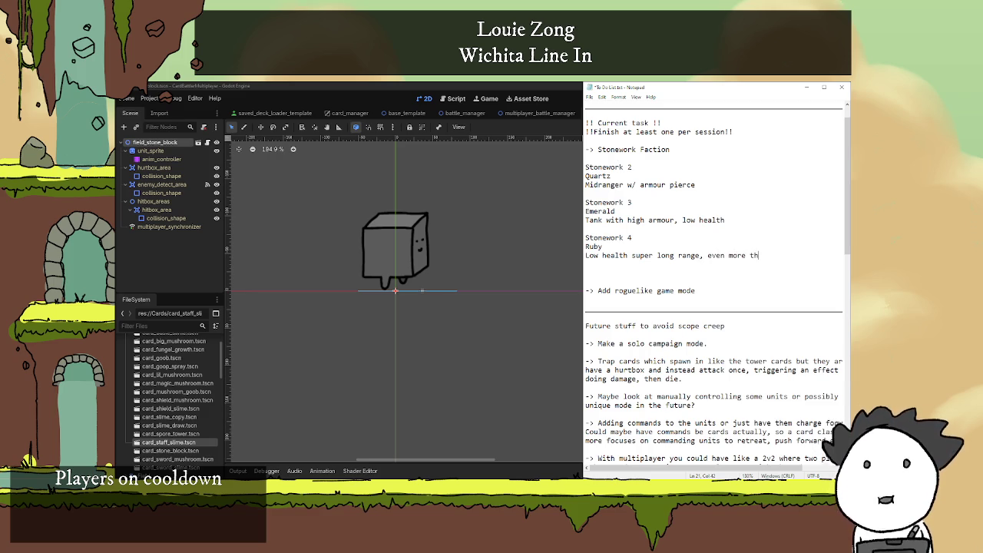
key("BackSpace")
type("n mush")
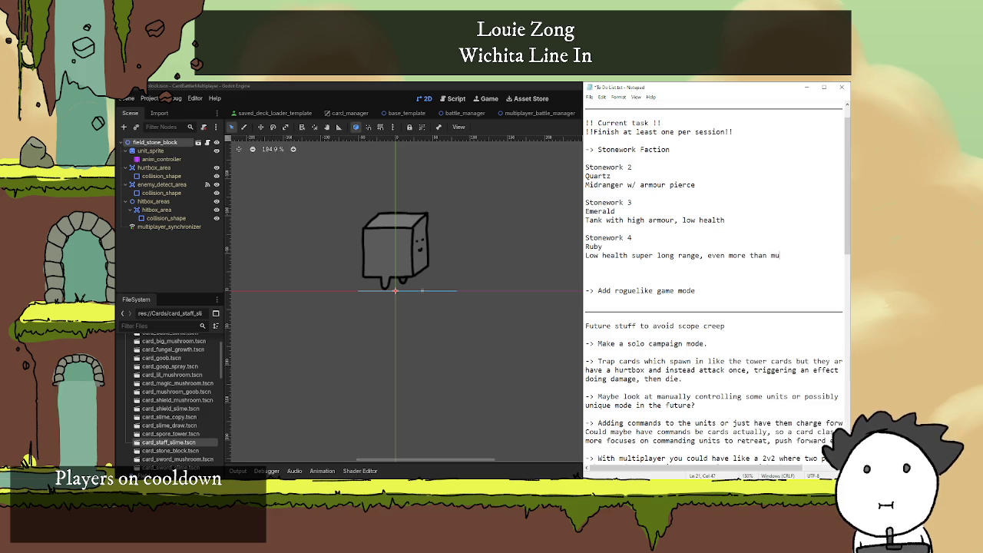
type("_mage")
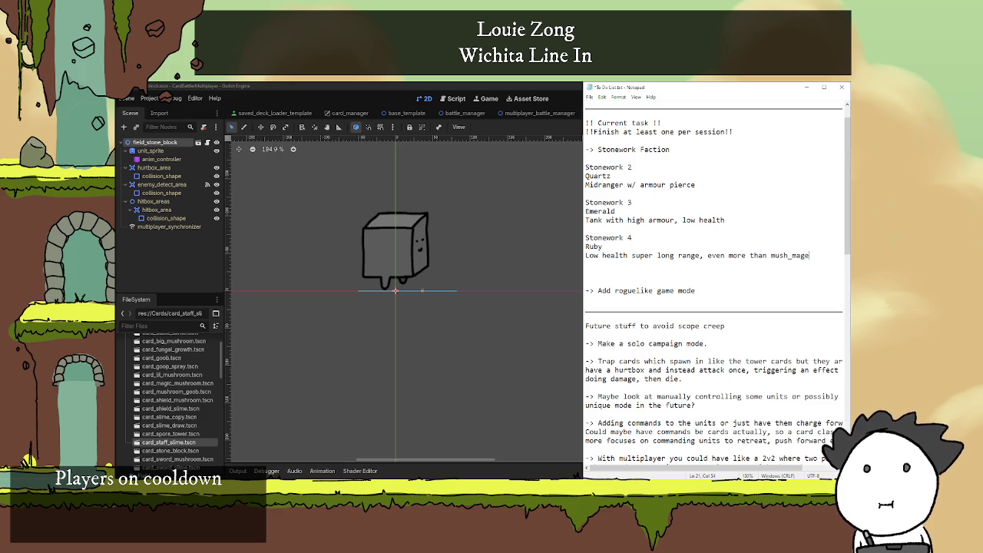
key("Return")
key("Return")
Step: Add 'Stonework 5', 'Sapphire': medium health, medium armour, close range unit high dps
type("Stonewo")
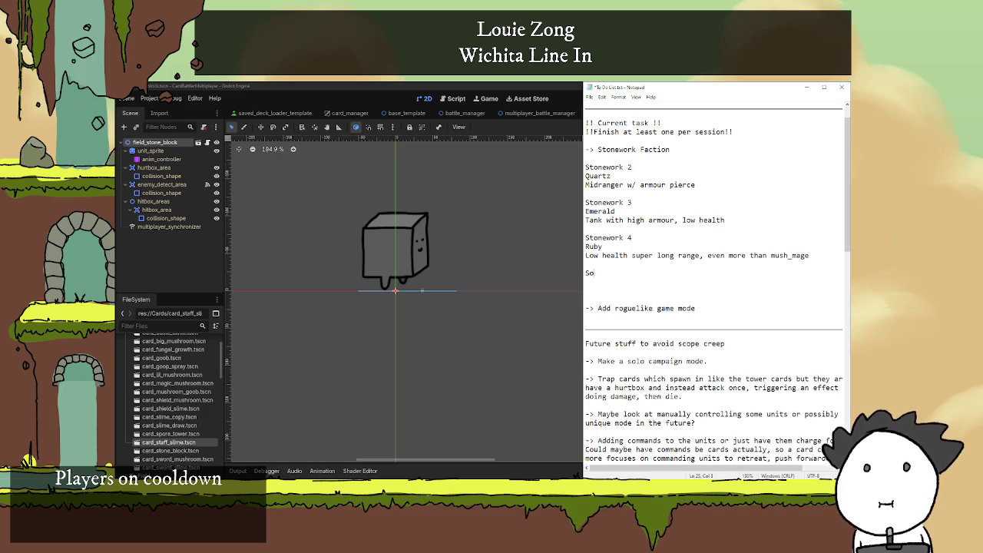
type("rk ")
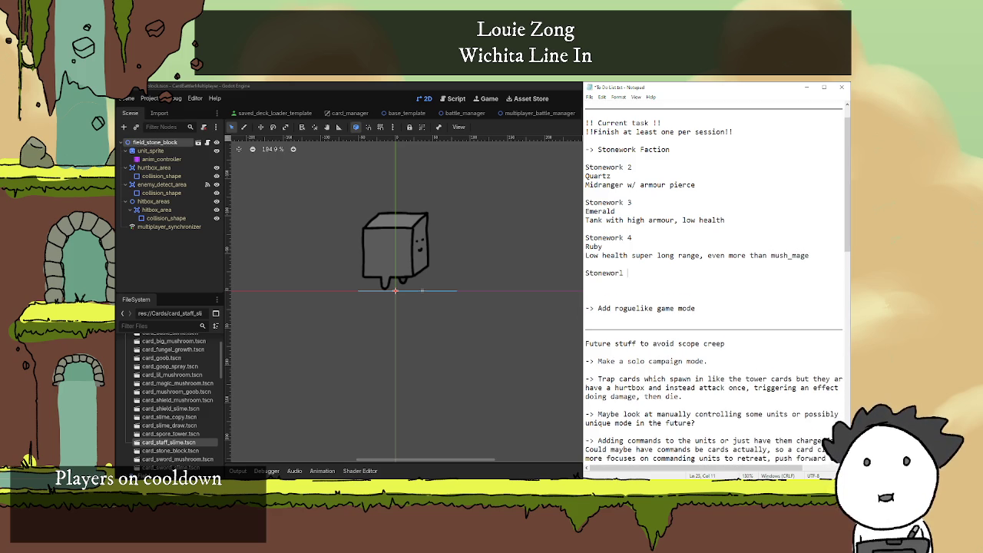
type("5")
key("Return")
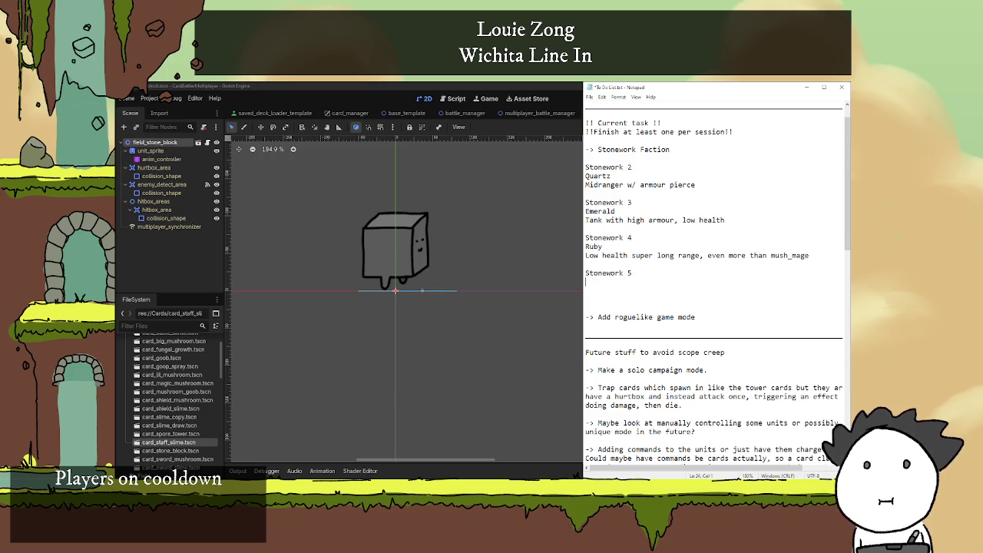
type("Saphhire")
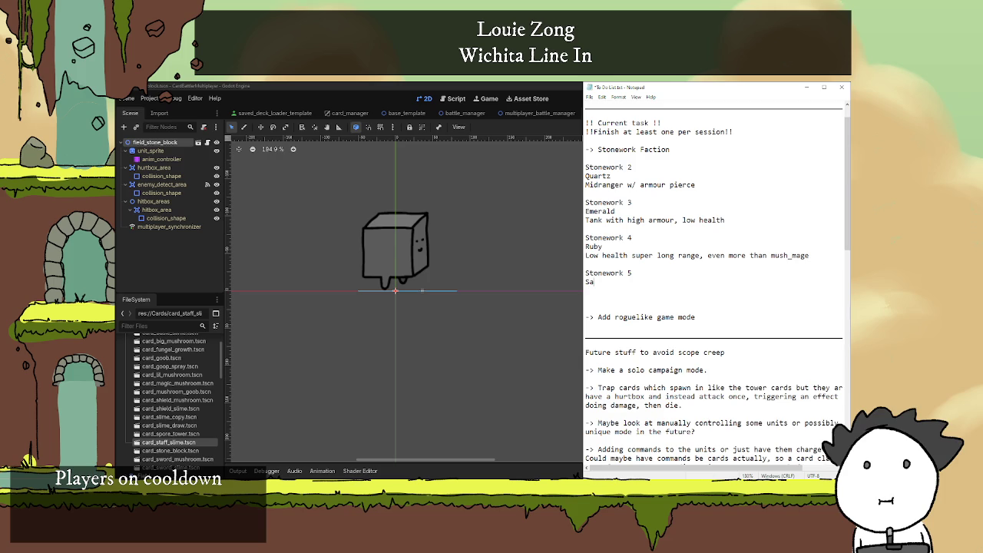
key("BackSpace")
key("BackSpace")
key("BackSpace")
type("phire")
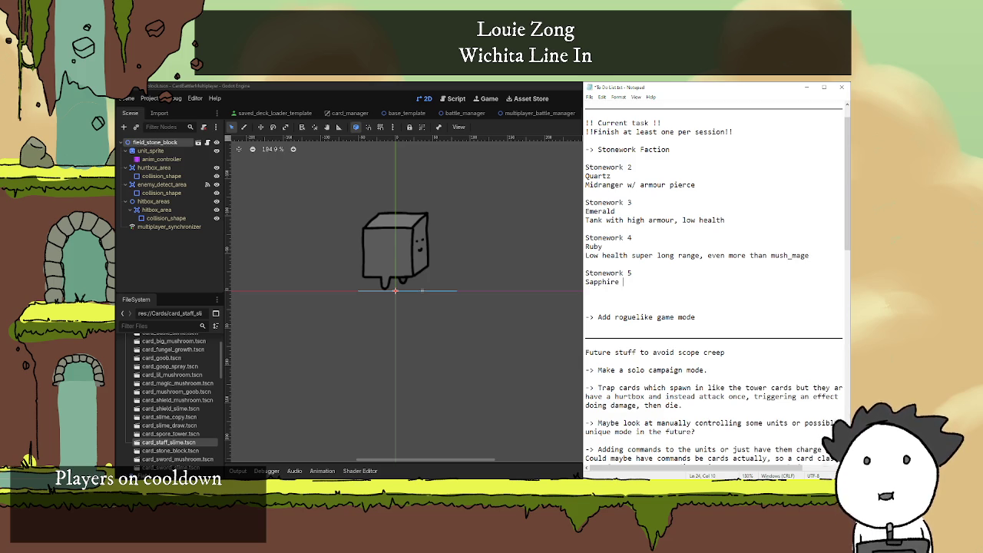
key("Return")
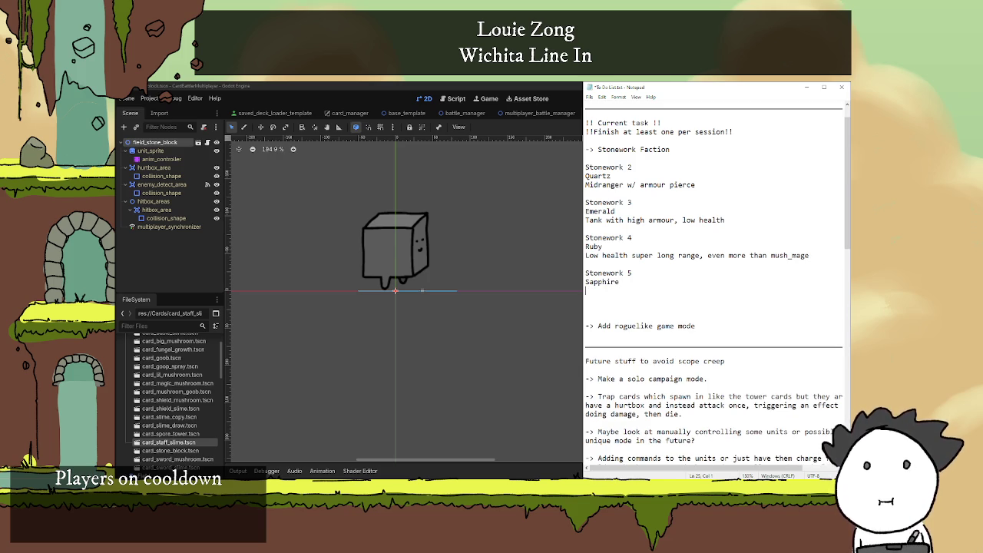
type("Medium heal")
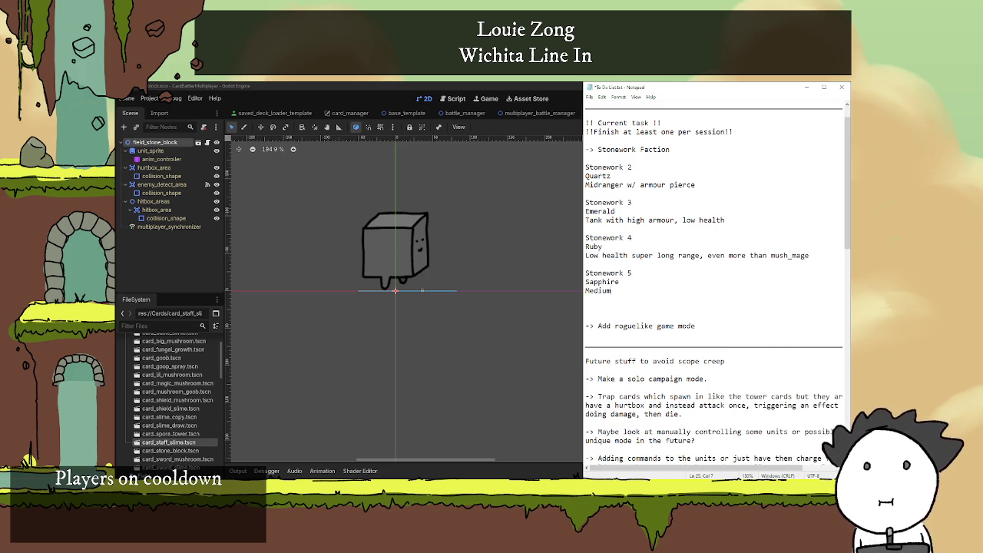
type("th, ")
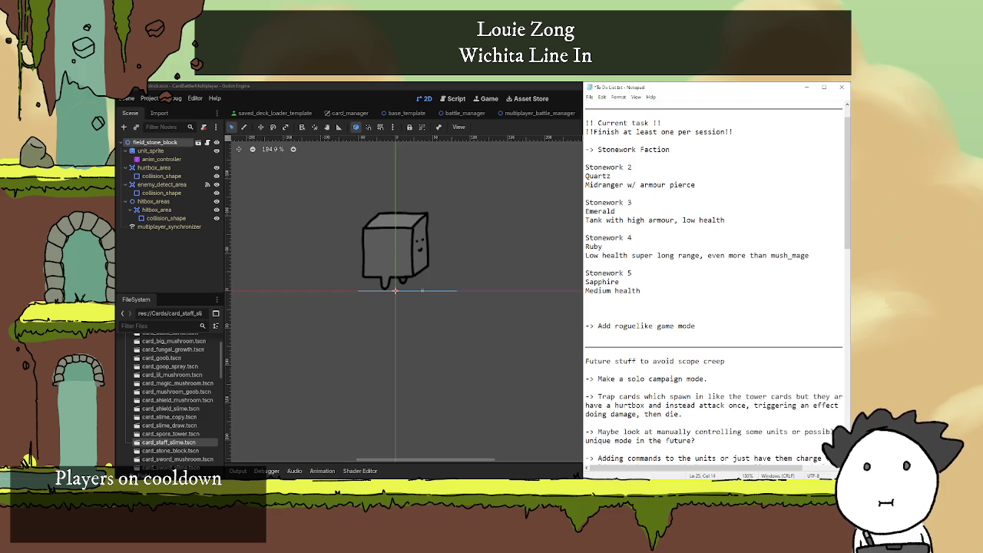
type("medium ")
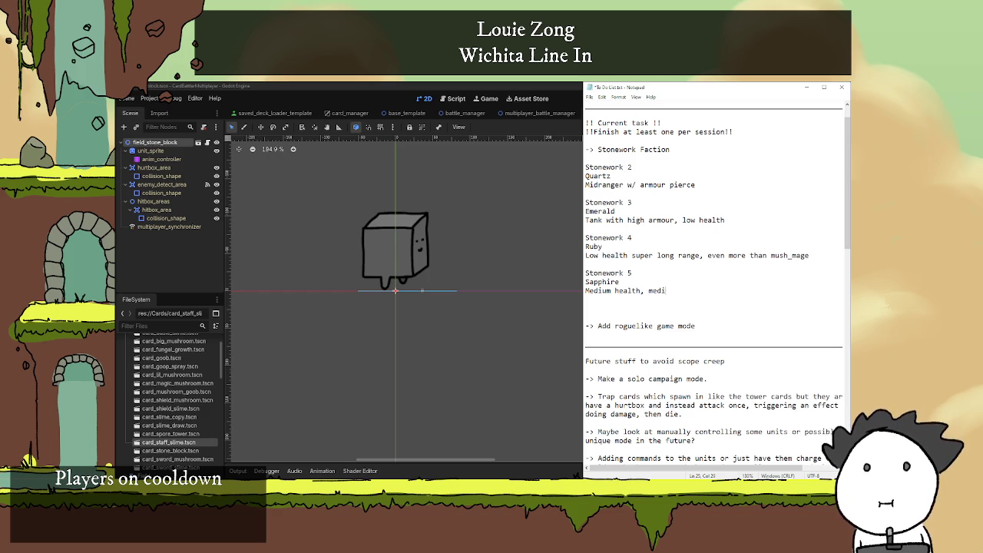
type("armo")
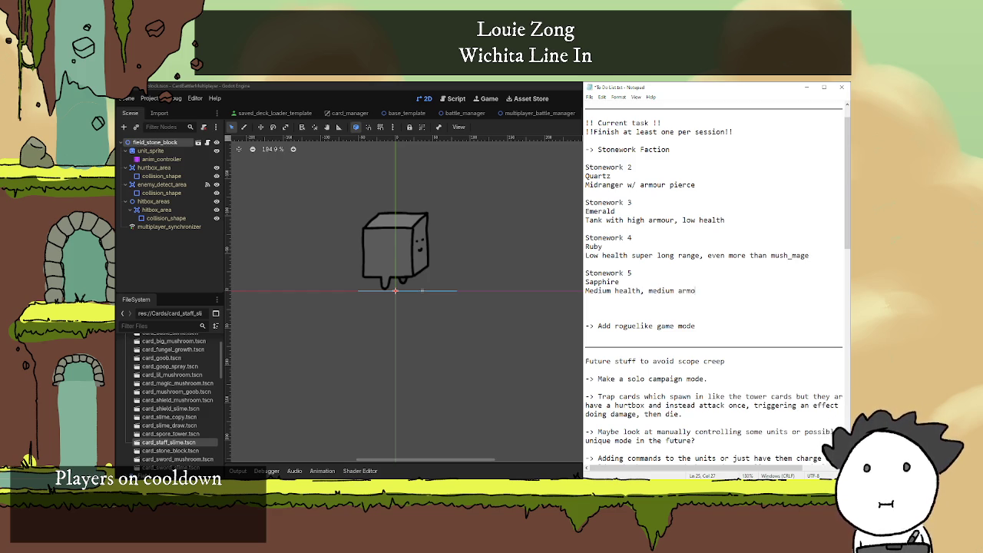
type("ur")
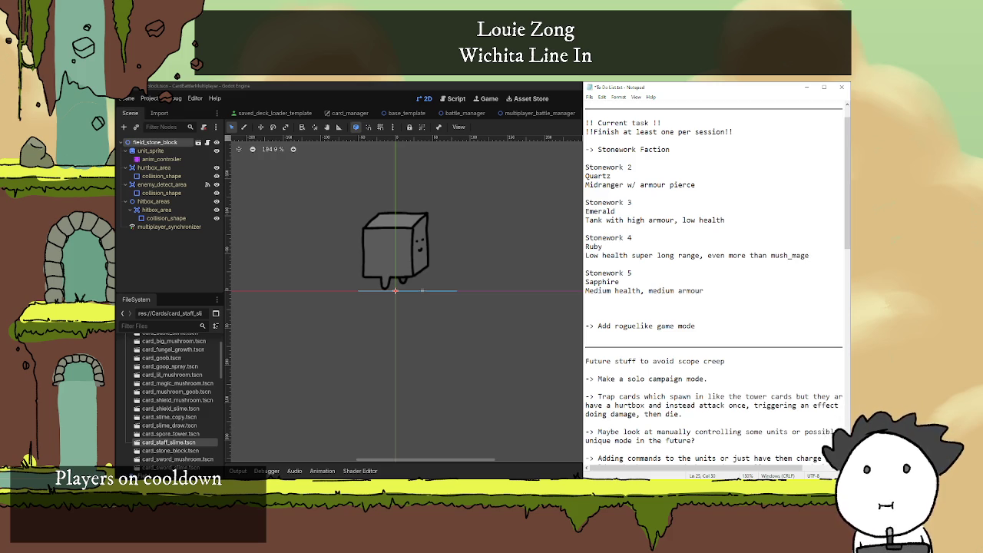
type("close range ")
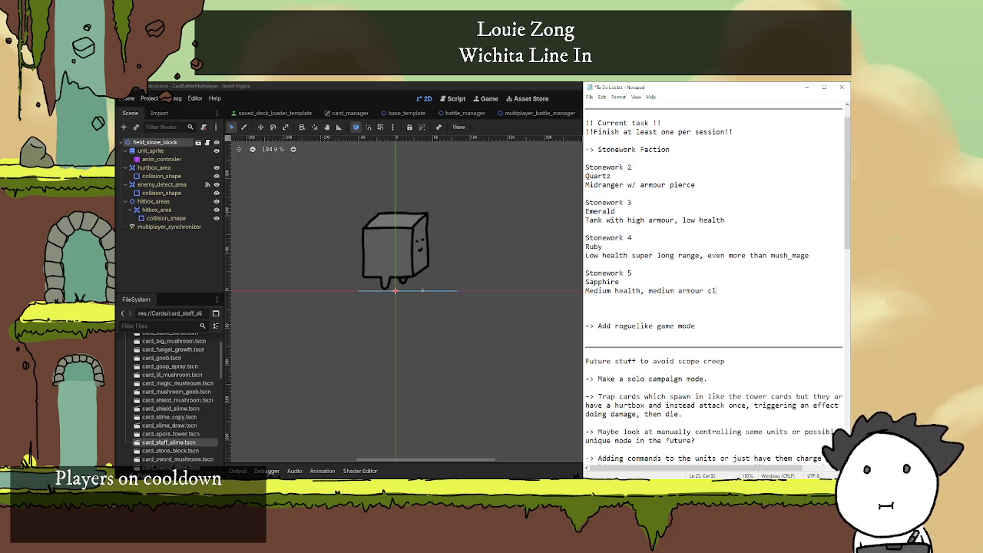
type("unit high ")
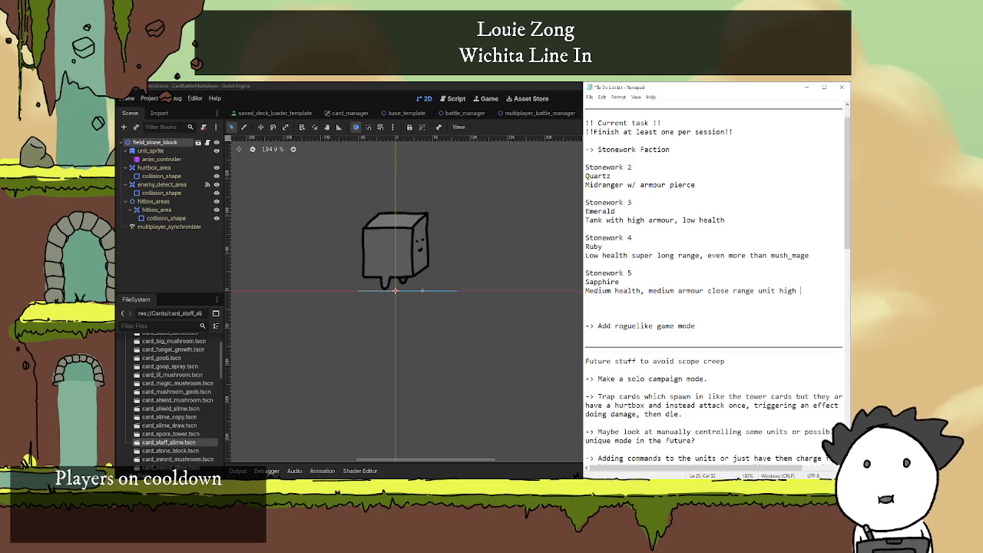
type("dps")
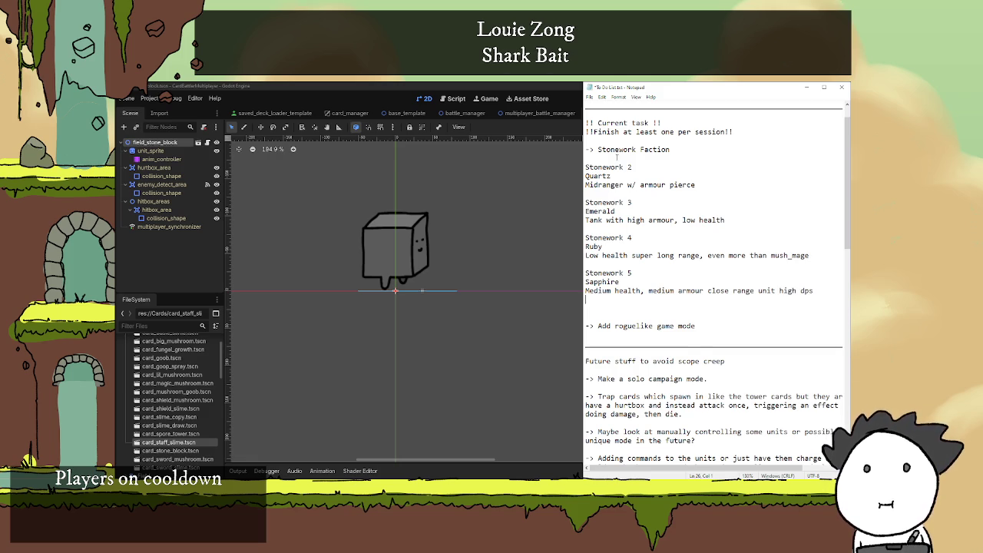
Step: Remove the extra blank line after Sapphire and add a 'Stonework 6' heading
key("BackSpace")
key("Delete")
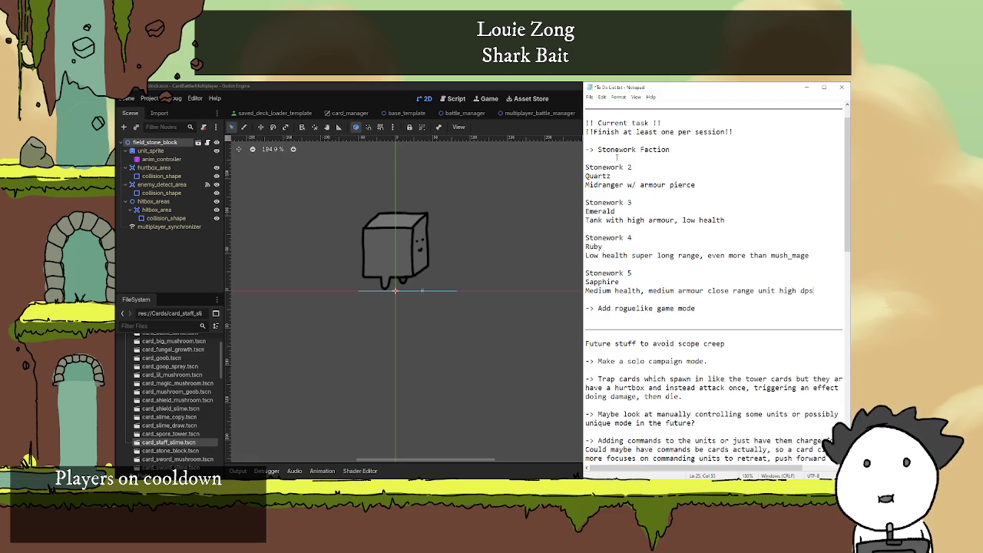
key("Return")
key("Return")
type("Stonework 6")
key("Return")
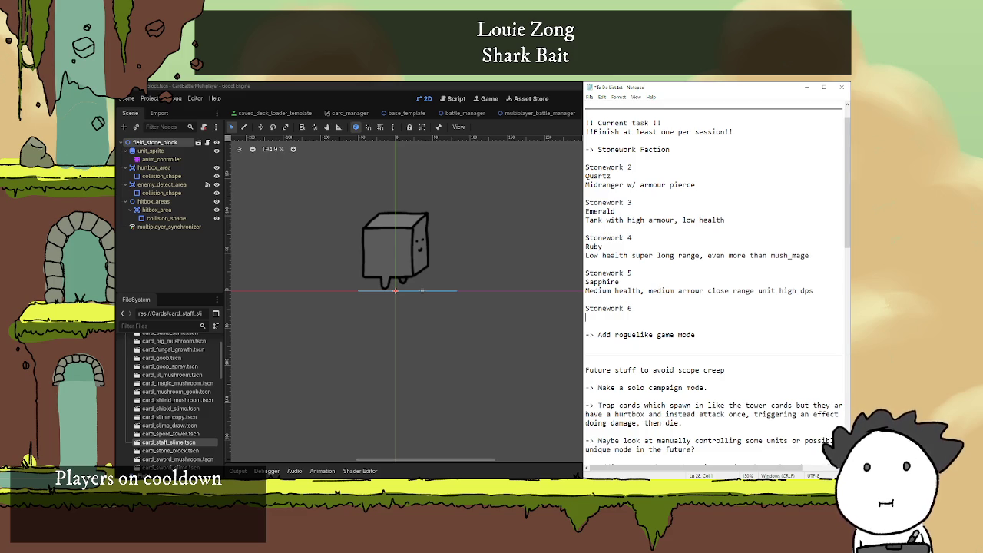
Step: Write 'Give a random card in your hand x armour' under Stonework 6, then add a 'Stonework 7' heading
type("Make")
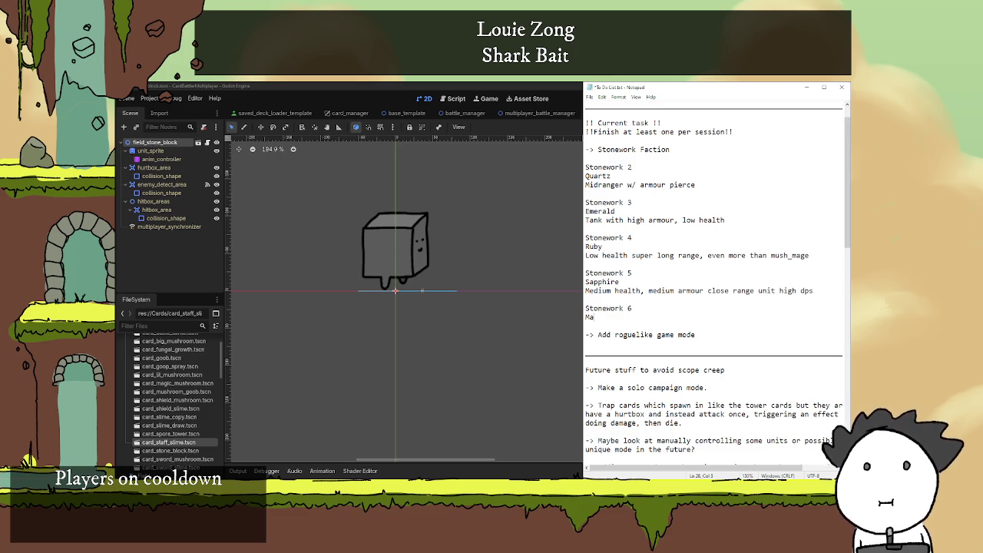
key("BackSpace")
key("BackSpace")
key("BackSpace")
type("Give a random ")
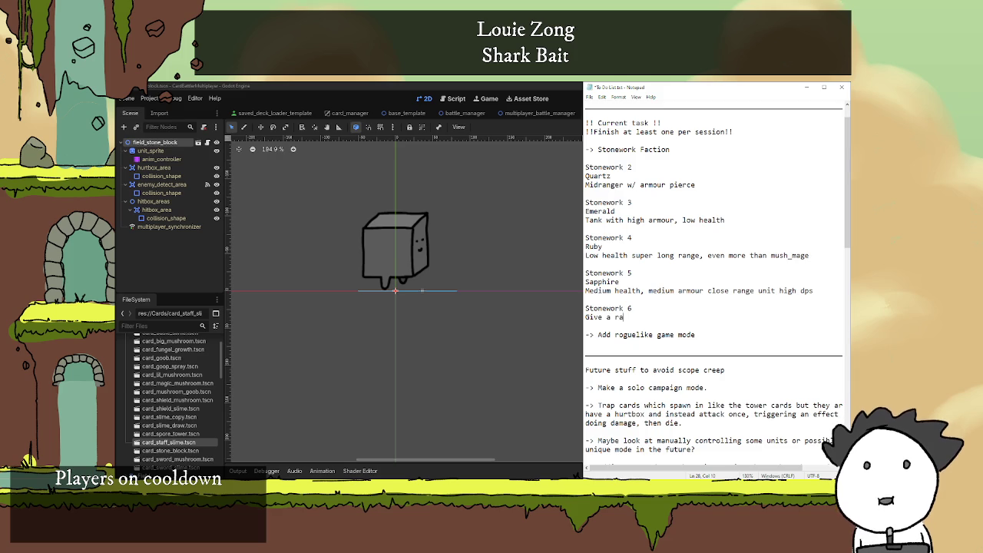
type("card in your hand ")
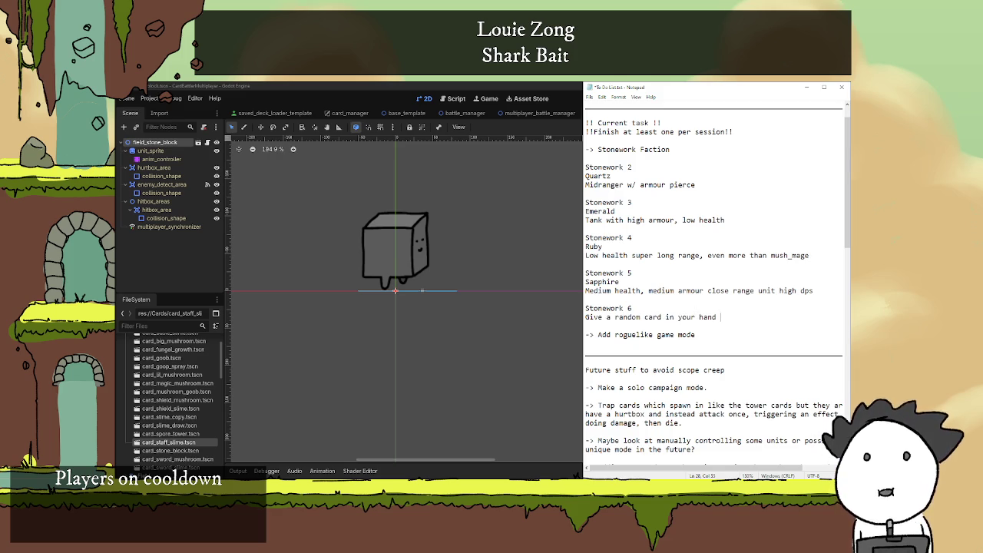
type("x armour")
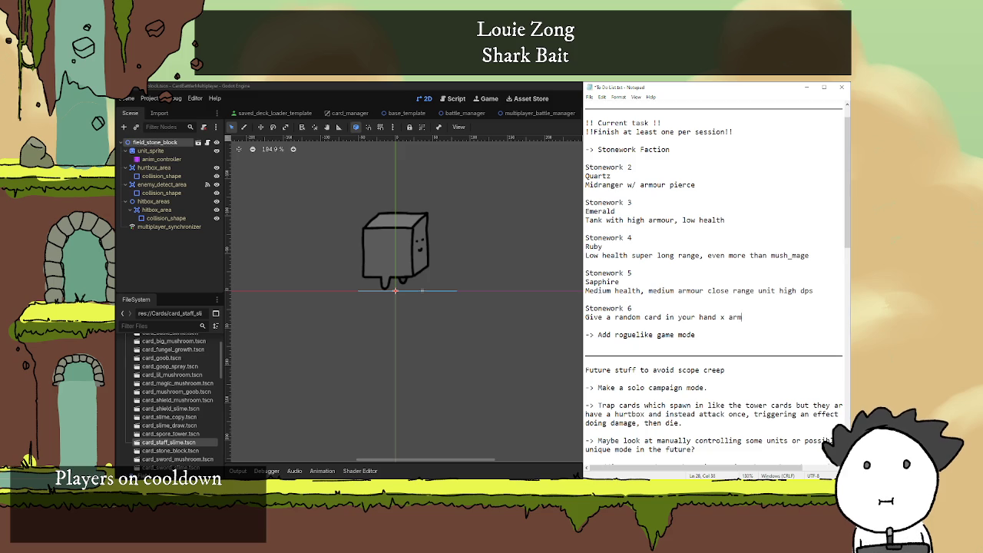
key("Return")
key("Return")
type("Stonework ")
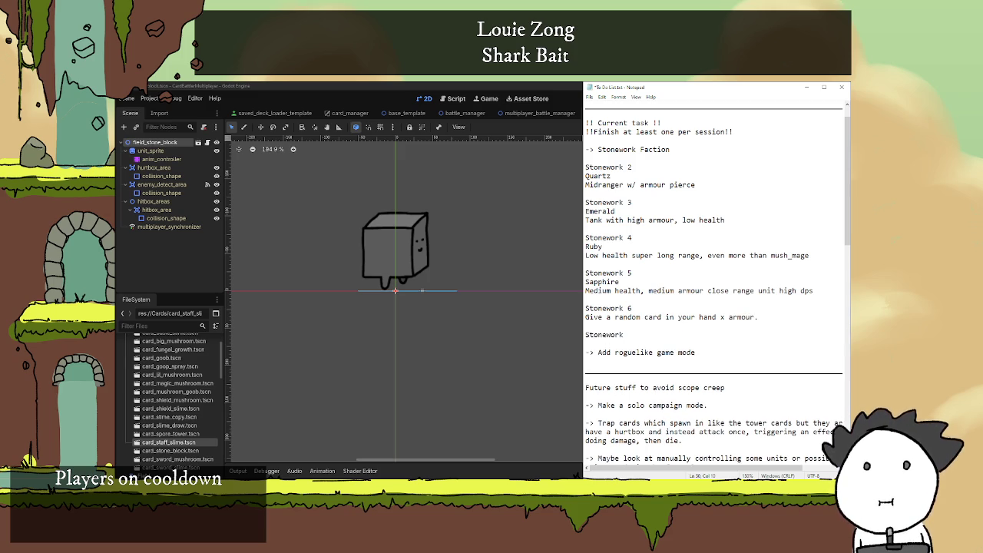
type("7")
key("Return")
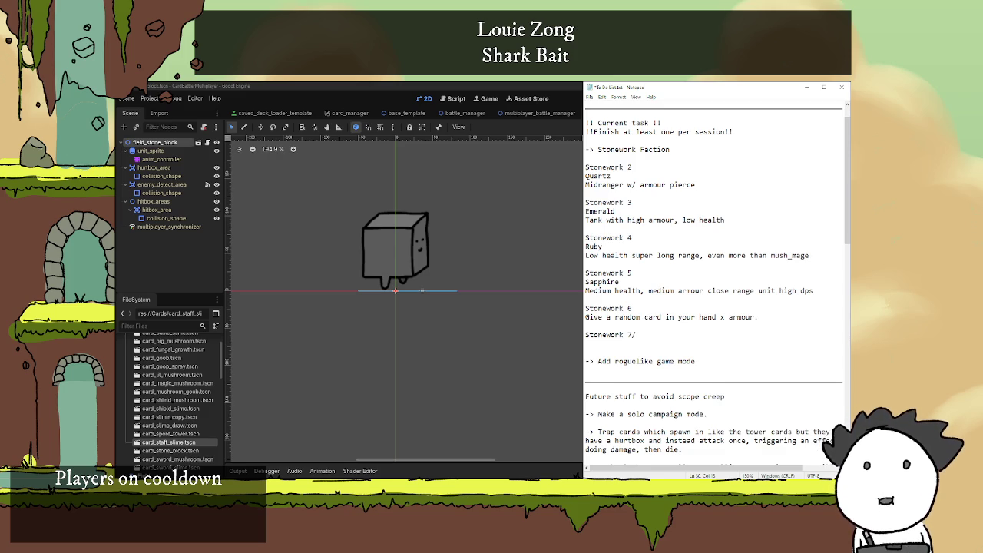
Step: Make the heading 'Stonework 7/8' and write 'Shred armour, either single target random for cheap'
type("8")
key("Return")
type("Shred arm")
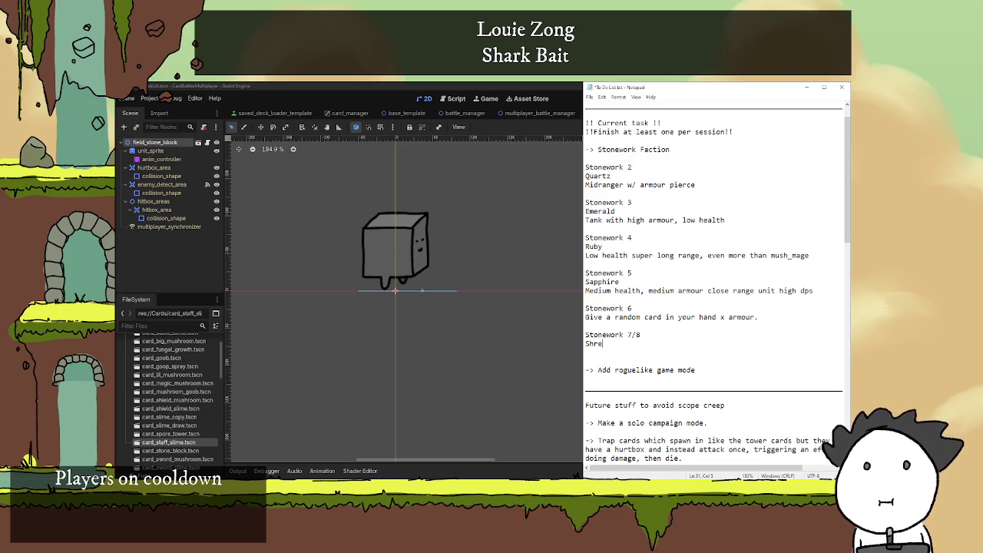
type("our, e")
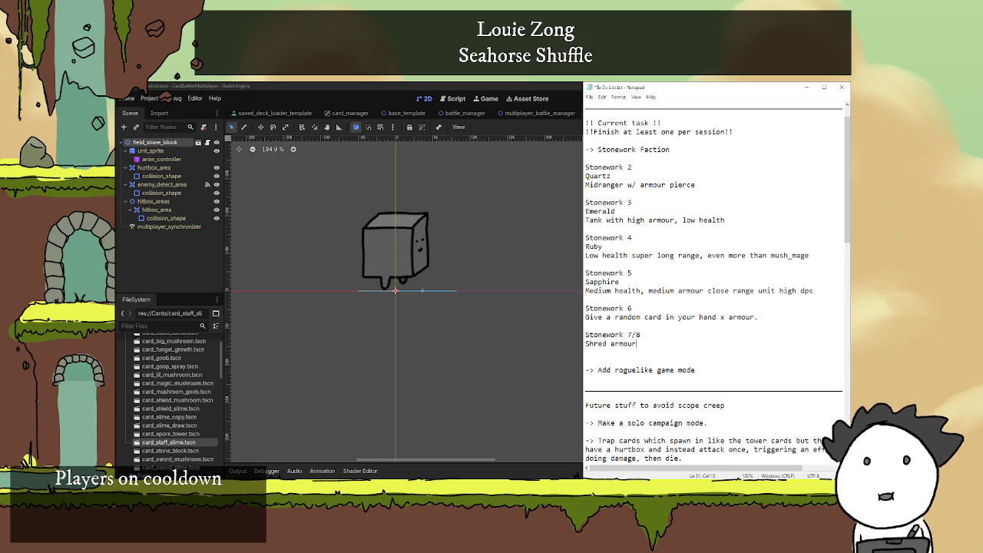
type("ither ")
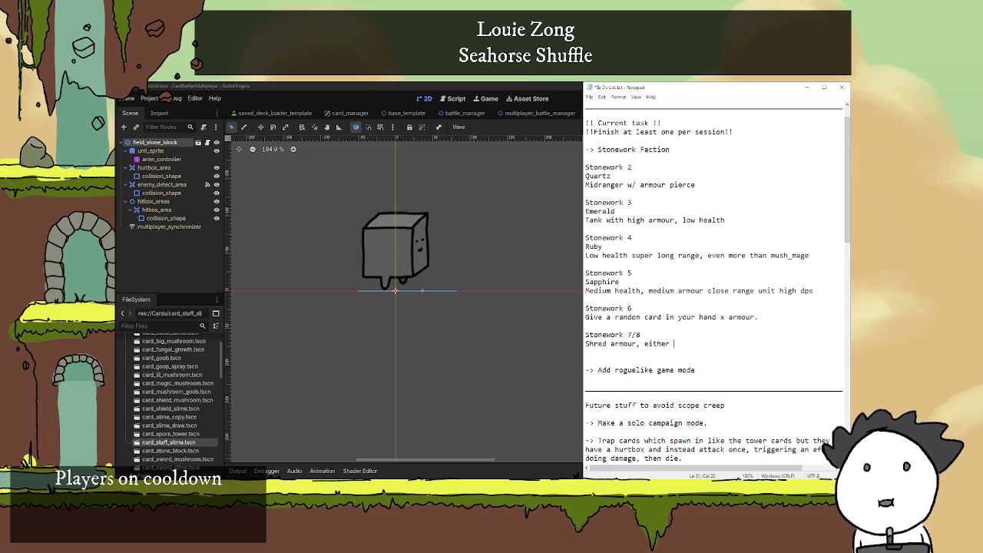
type("single tar")
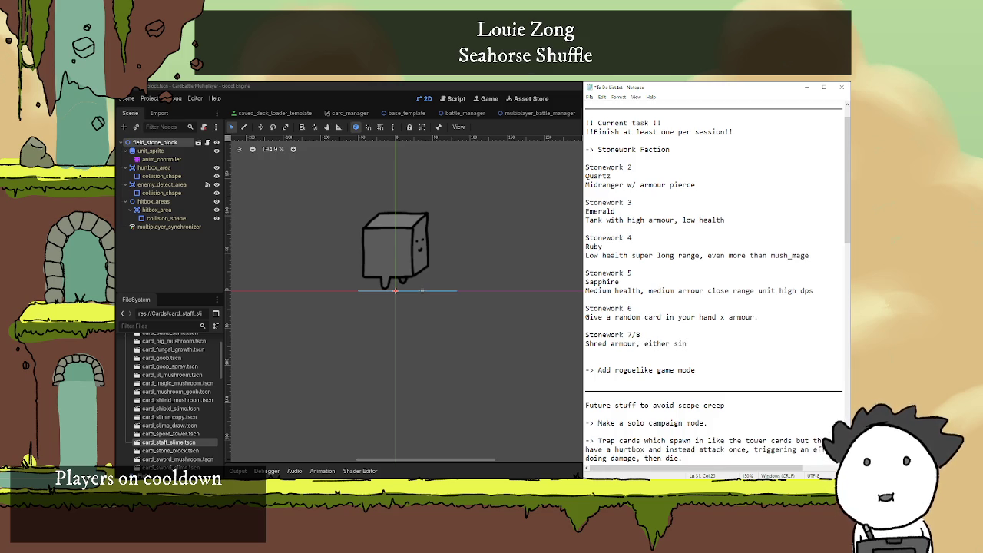
key("BackSpace")
key("BackSpace")
key("BackSpace")
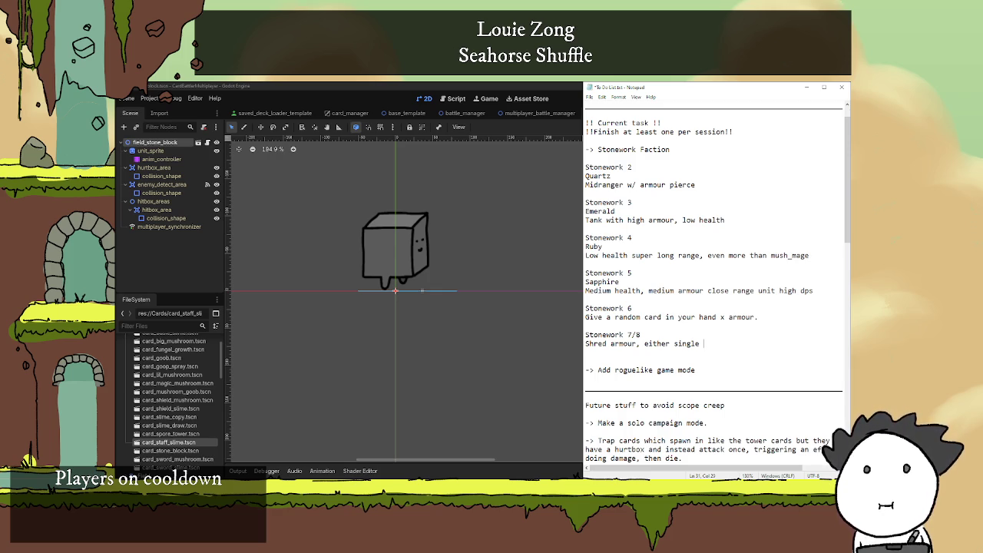
type("target ")
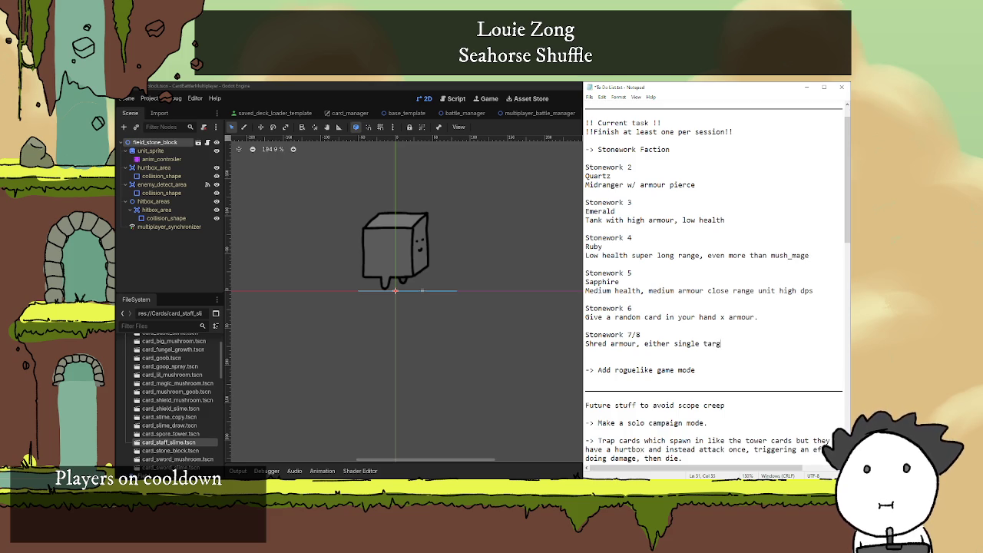
type("randomf")
key("BackSpace")
type("for cheap")
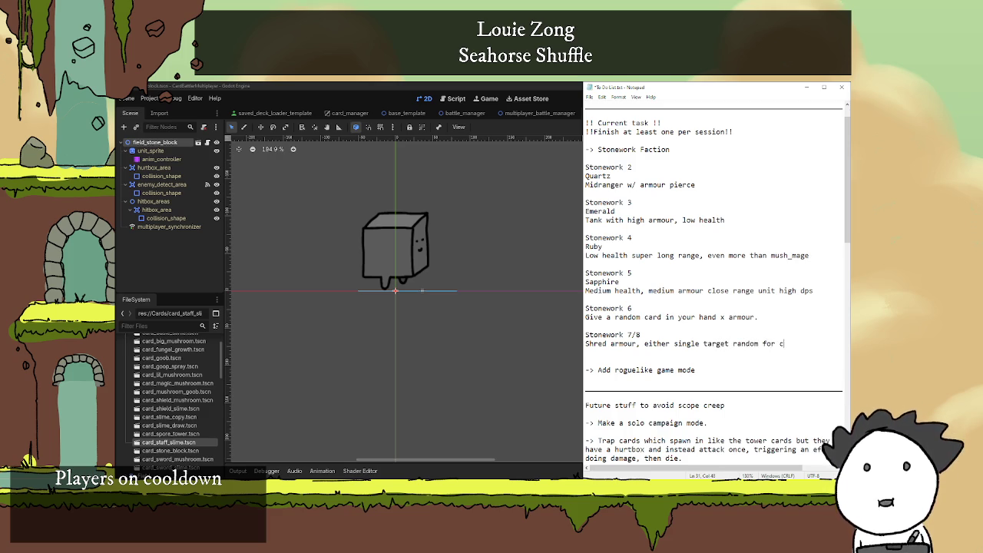
Step: Continue with 'or more expensive but shreds all target units (stonework) armour', naming it Mass Malfunction
key("Return")
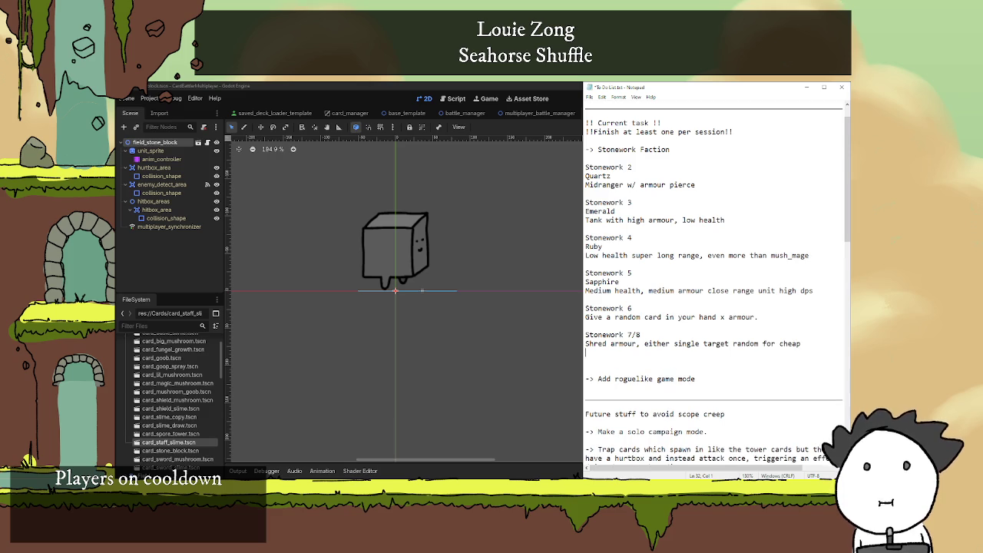
type("or more expensive ")
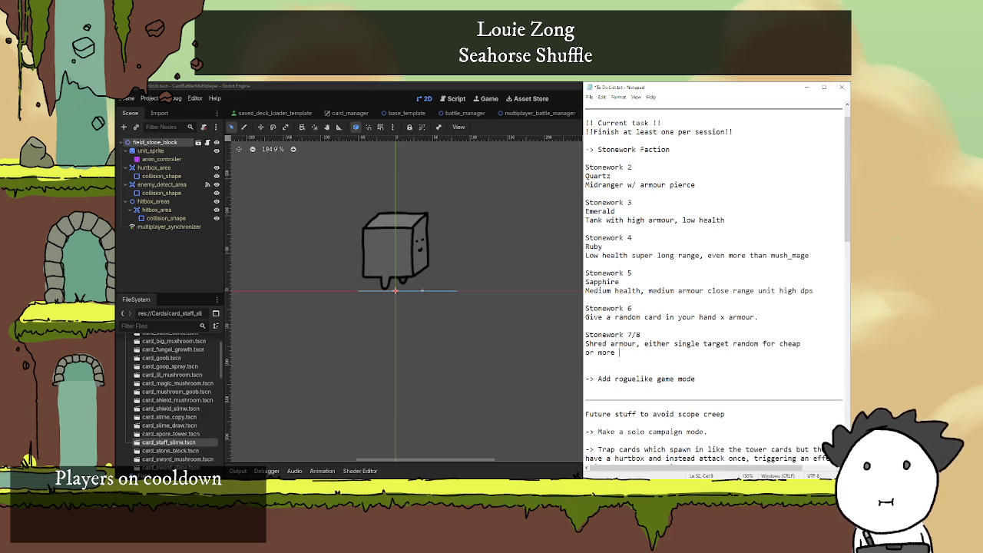
type("but sher")
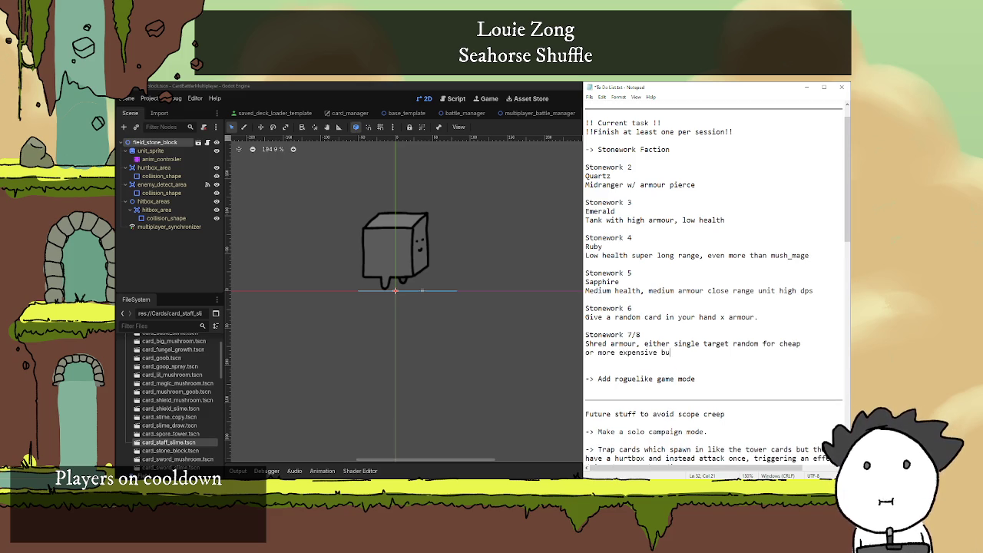
key("BackSpace")
key("BackSpace")
type("red")
key("BackSpace")
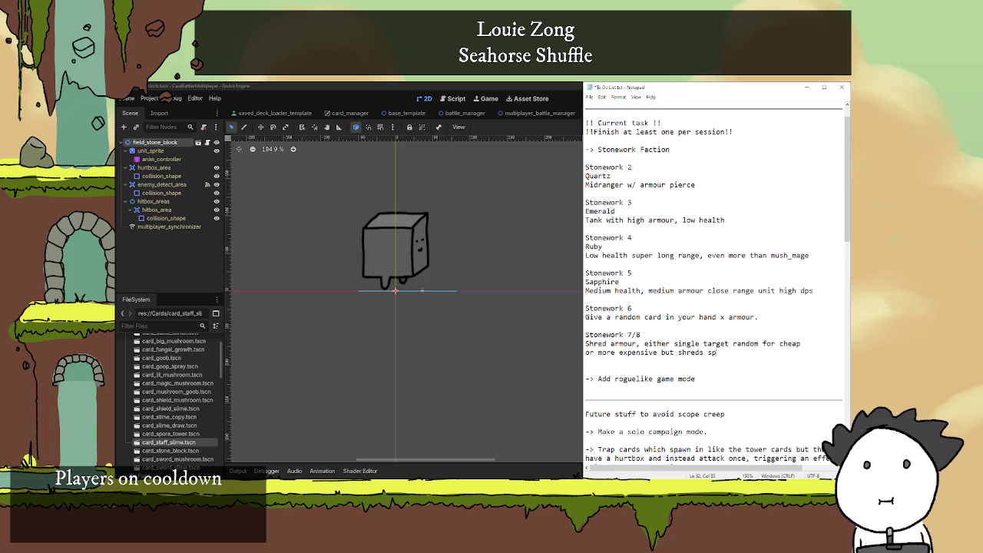
type("all target units")
type(" (stonewo")
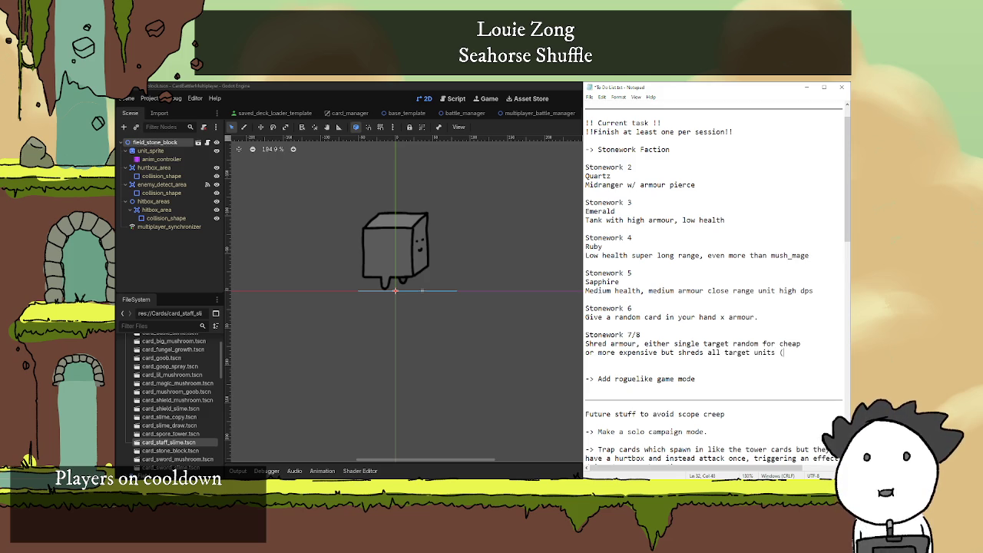
type("rk")
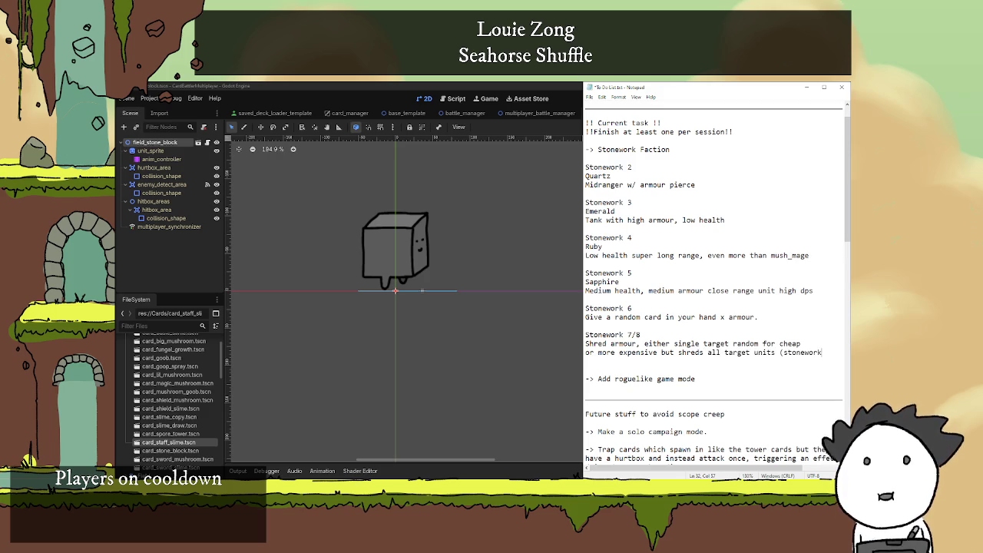
type(")")
key("Return")
type("armo")
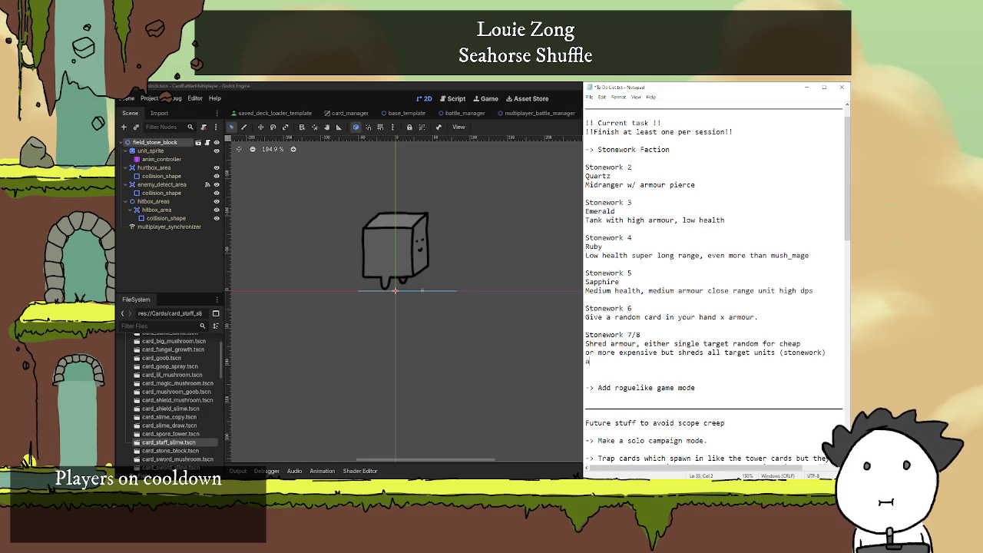
type("ur, coul")
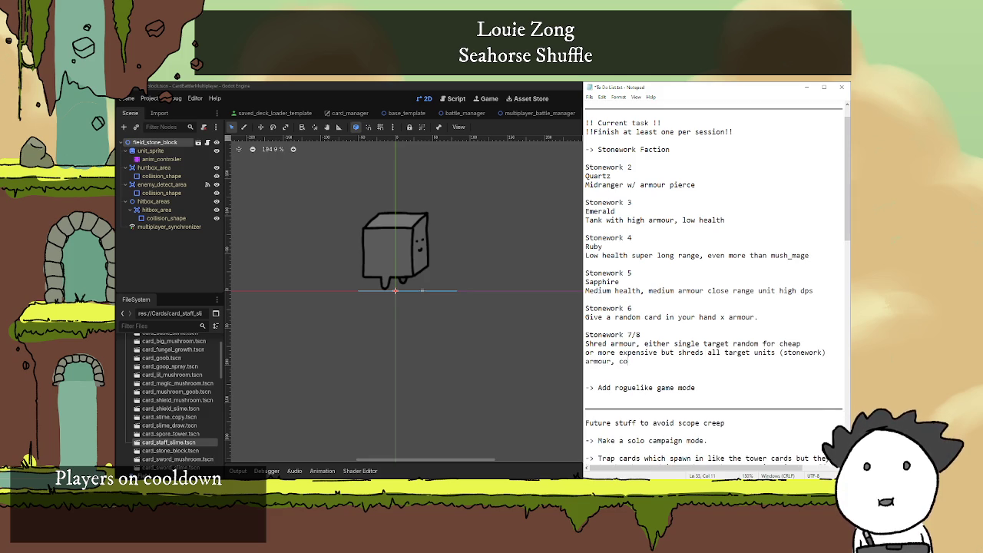
type("d call Mass M")
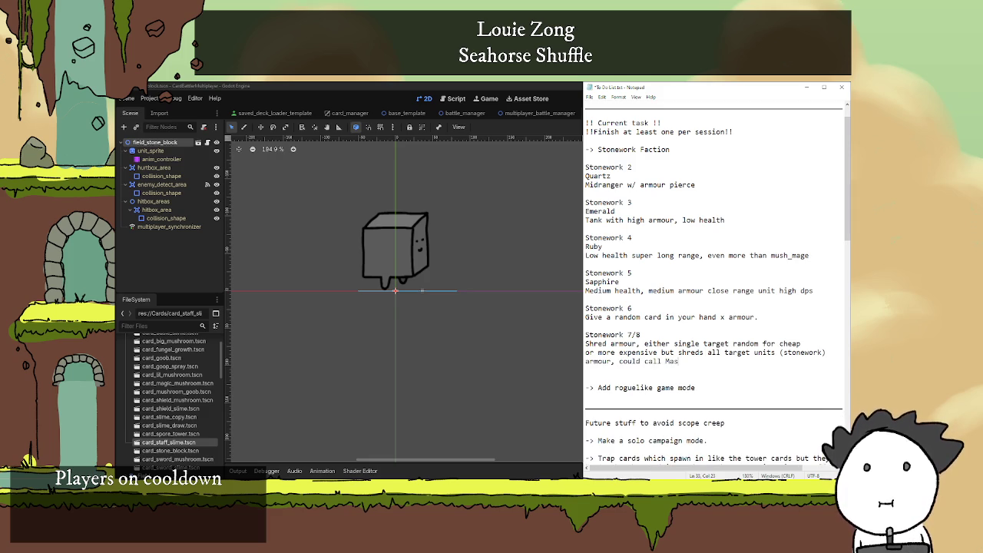
type("alfuncti")
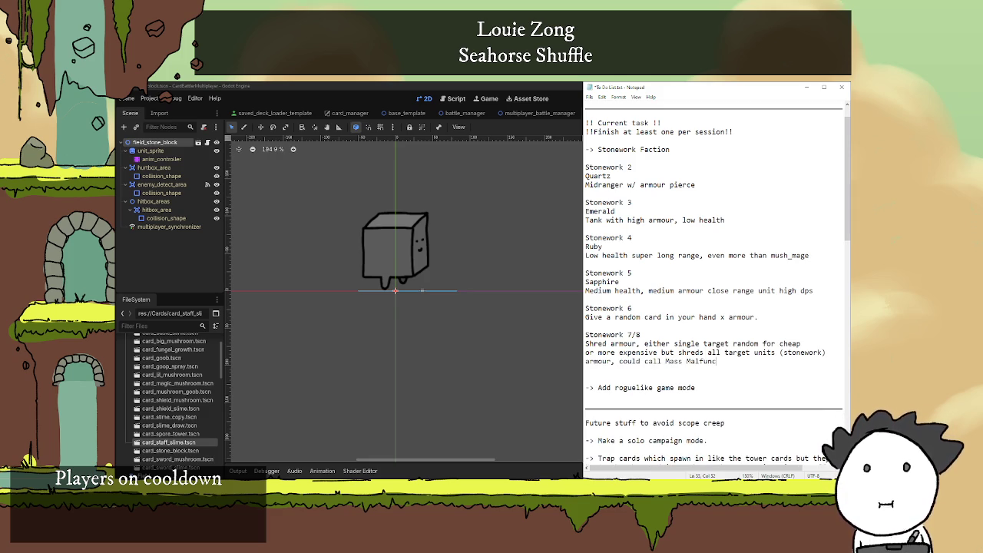
type("on or something.")
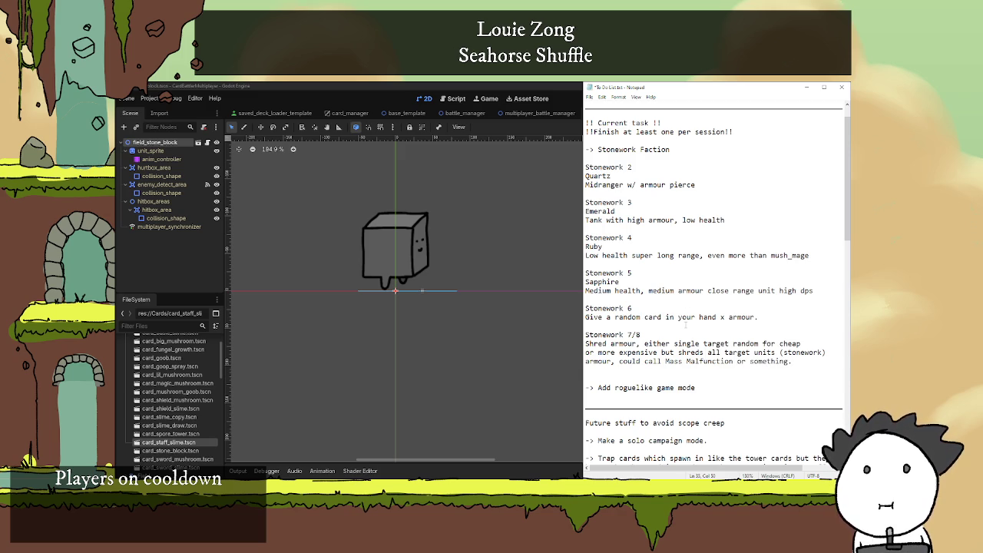
Step: Delete the extra blank line after the Stonework 7/8 entry in Notepad
scroll(686, 325, "down", 1)
scroll(686, 307, "up", 2)
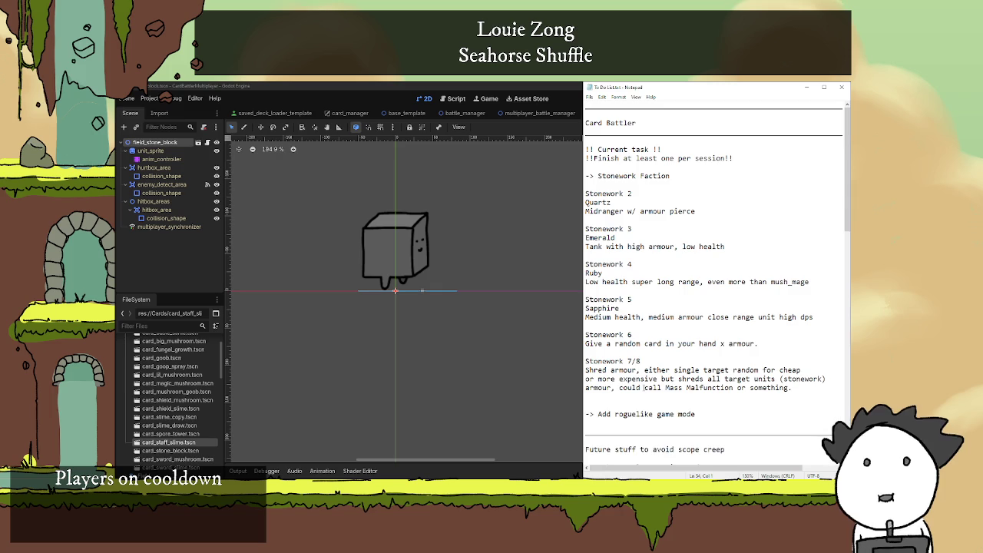
key("BackSpace")
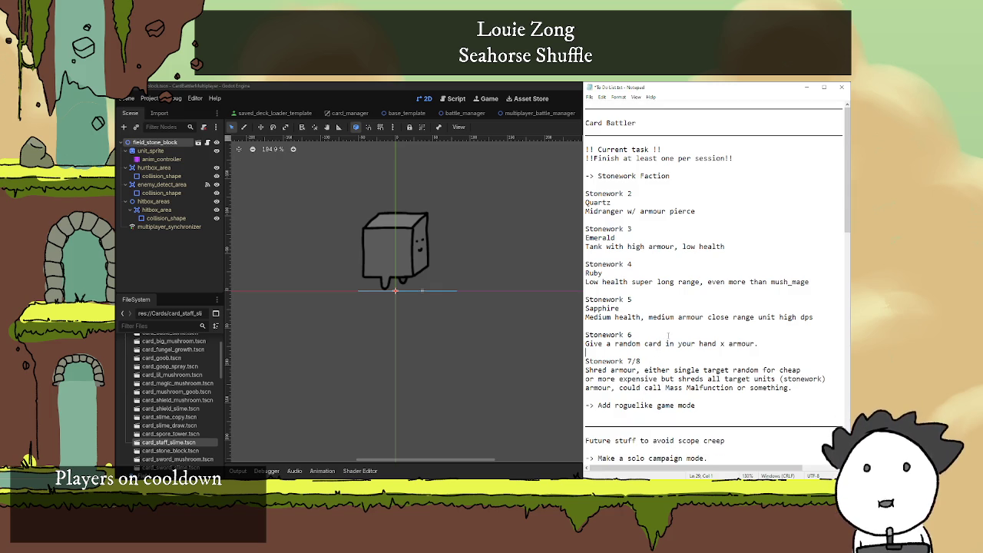
Step: Place the cursor at the end of the Stonework 2 description
scroll(669, 335, "down", 1)
scroll(677, 317, "up", 1)
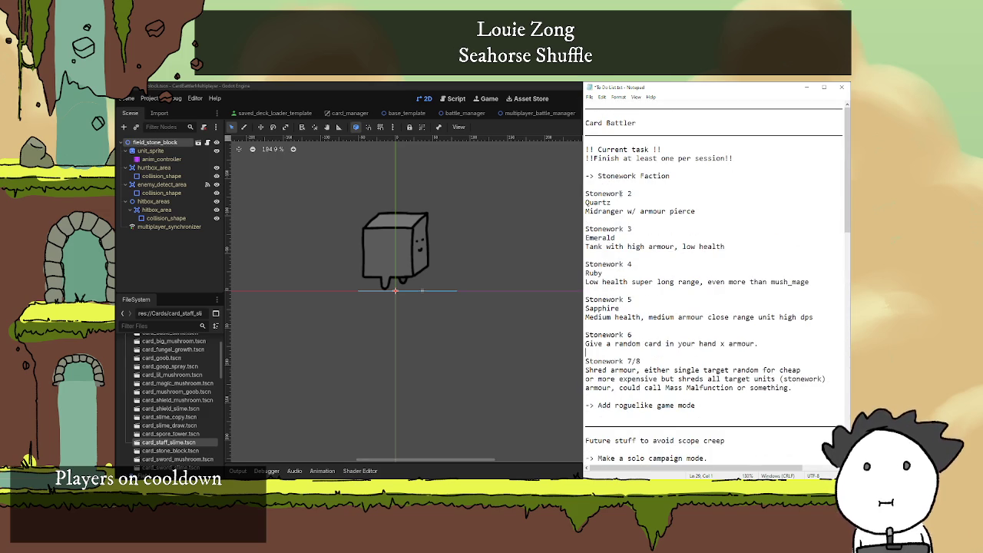
left_click_drag(587, 193, 614, 203)
left_click(722, 215)
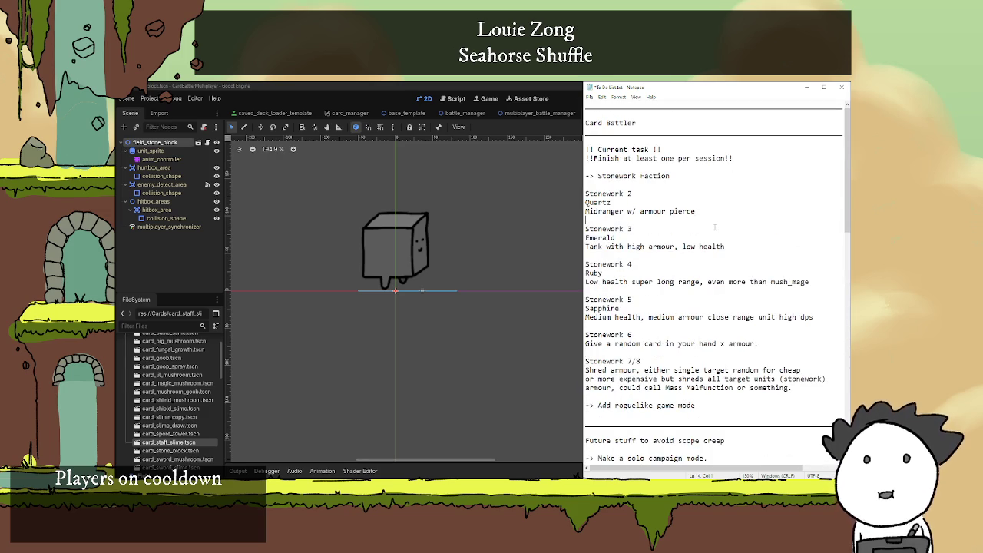